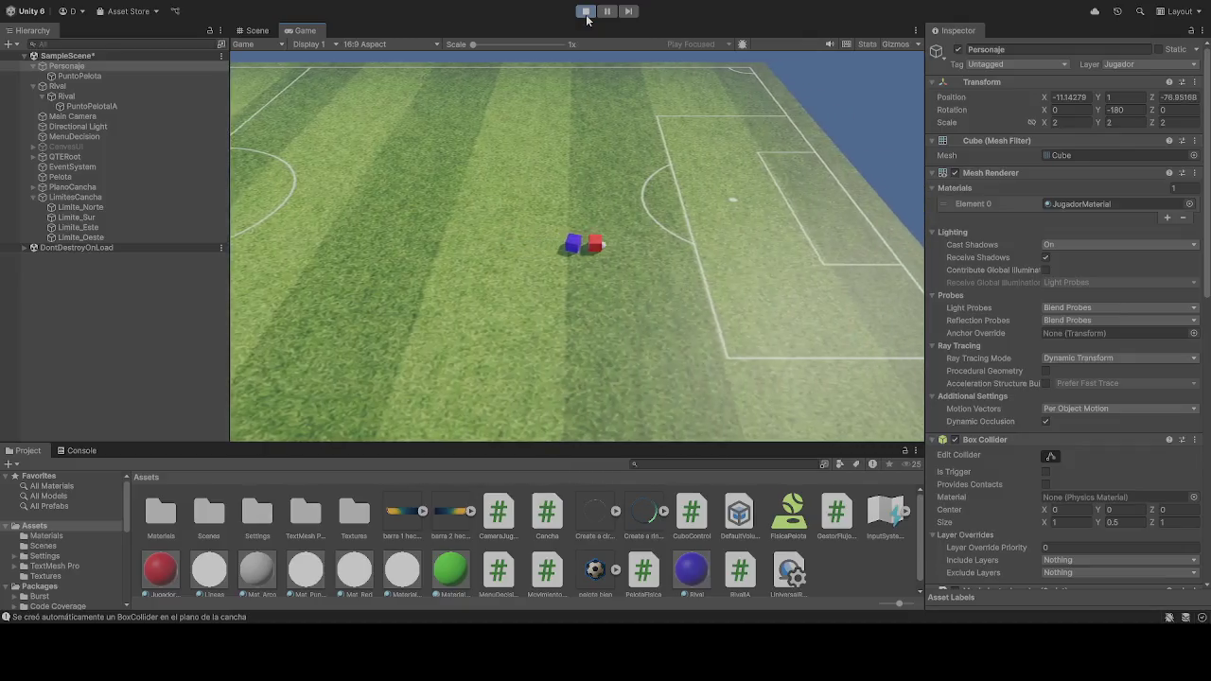
Step: Drive the red player cube up the pitch and around the blue rival, then stop play mode
{"action": "key", "text": "w"}
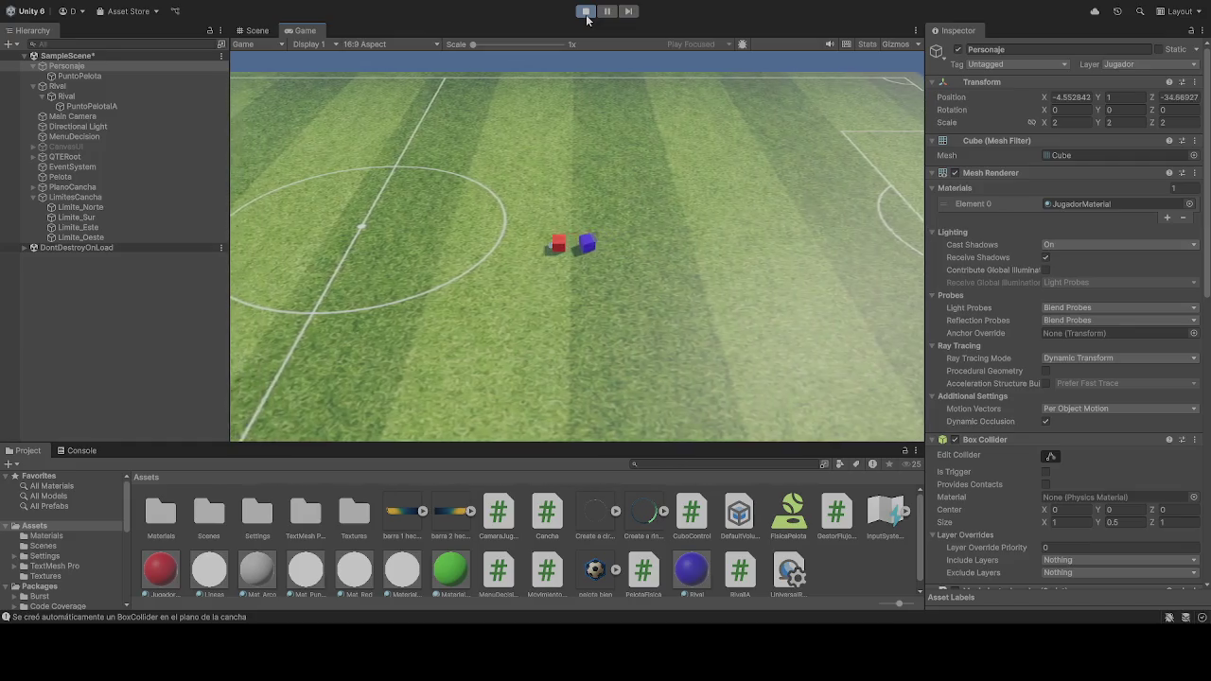
{"action": "key", "text": "w"}
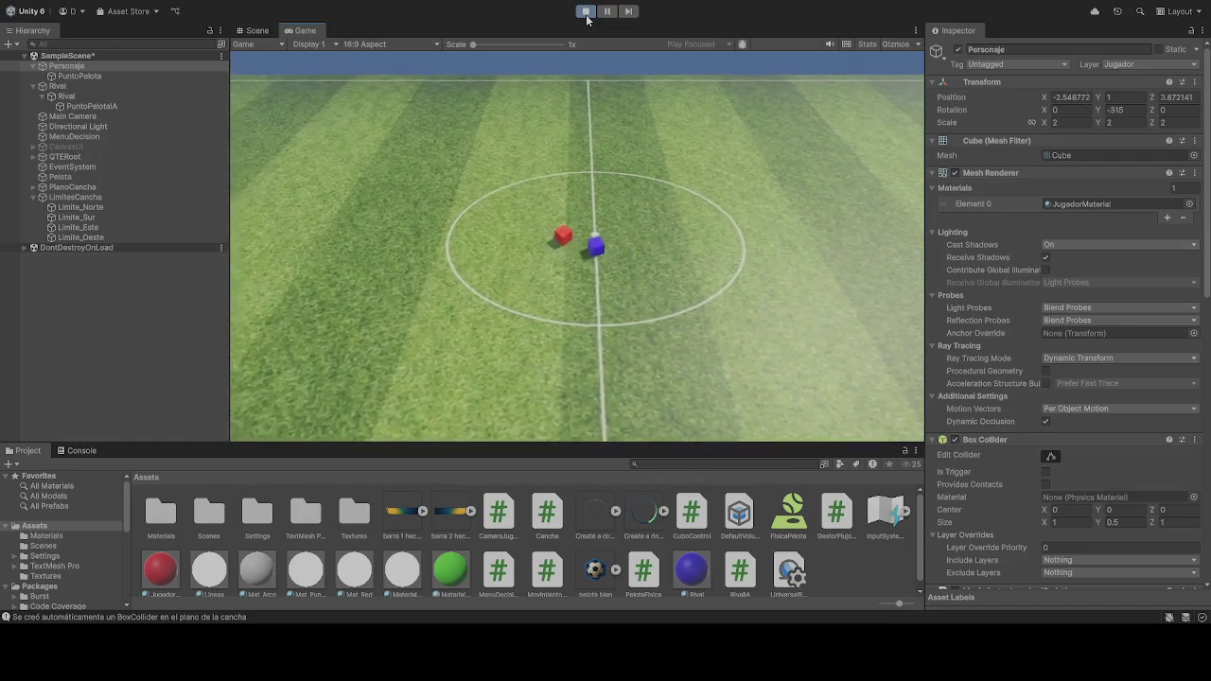
{"action": "key", "text": "w"}
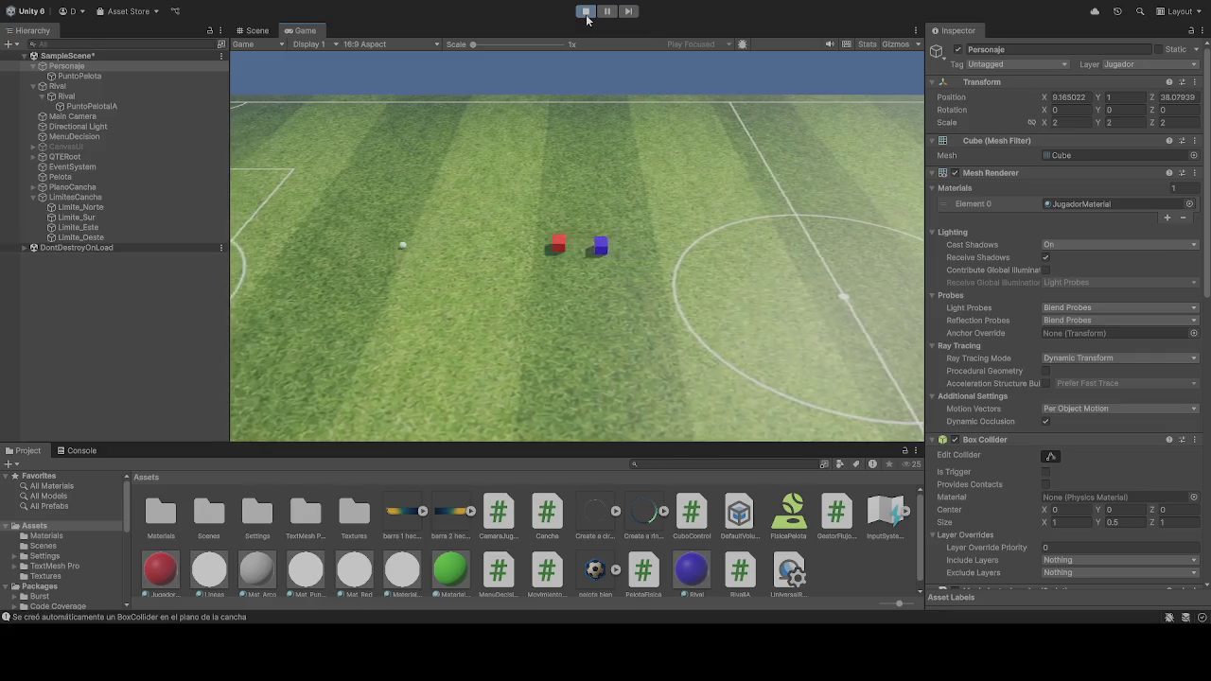
{"action": "key", "text": "w"}
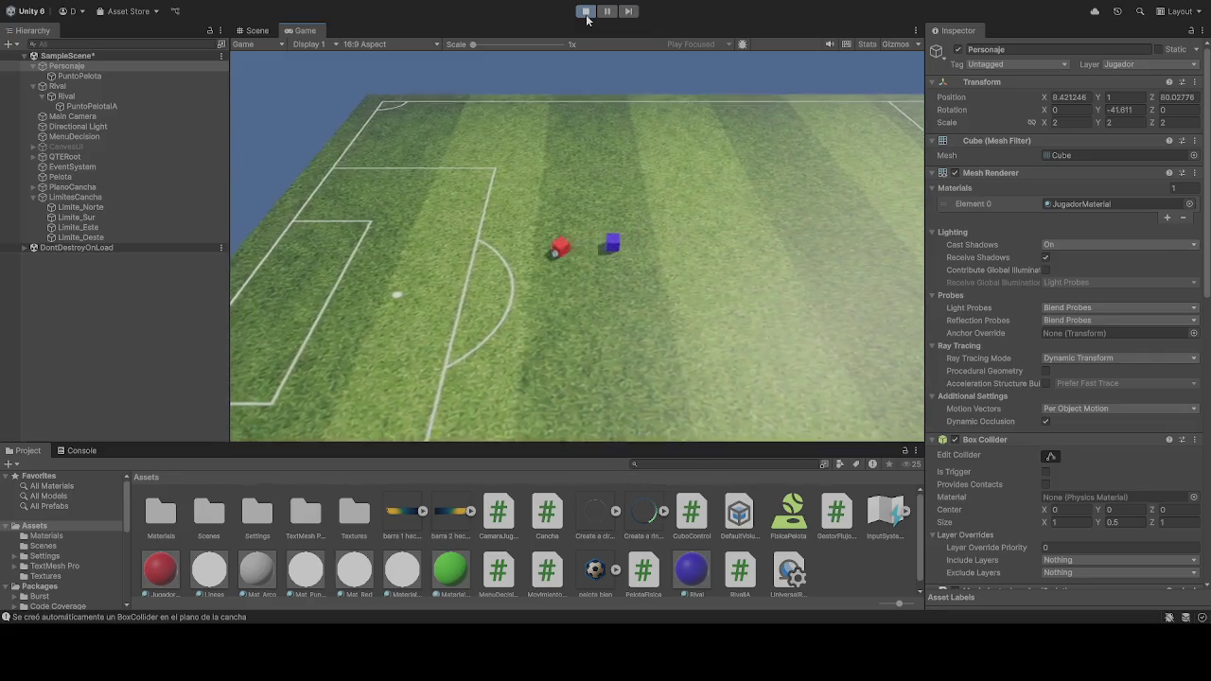
{"action": "key", "text": "w"}
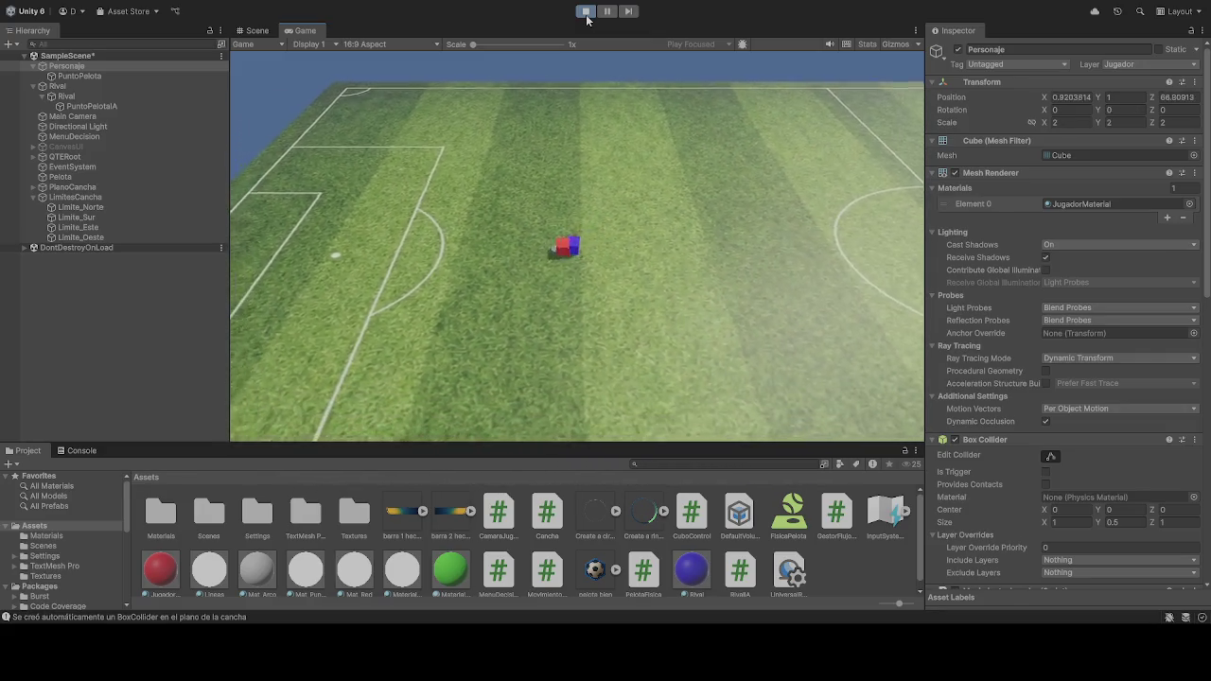
{"action": "key", "text": "w"}
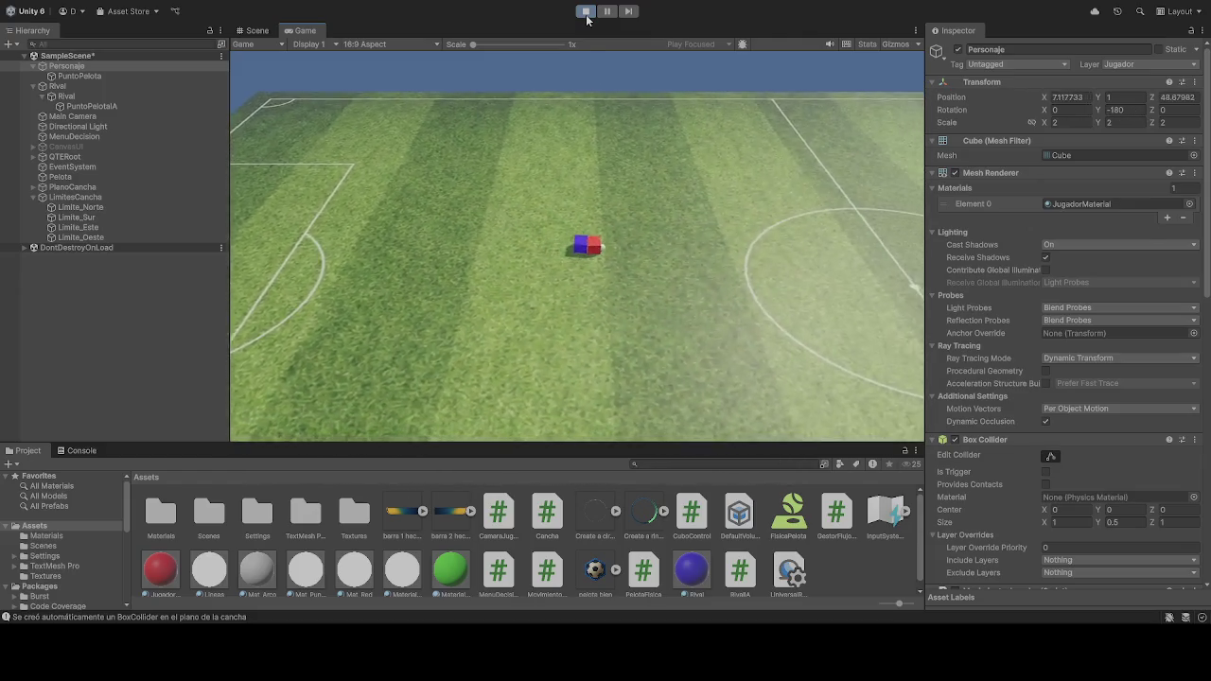
{"action": "key", "text": "w"}
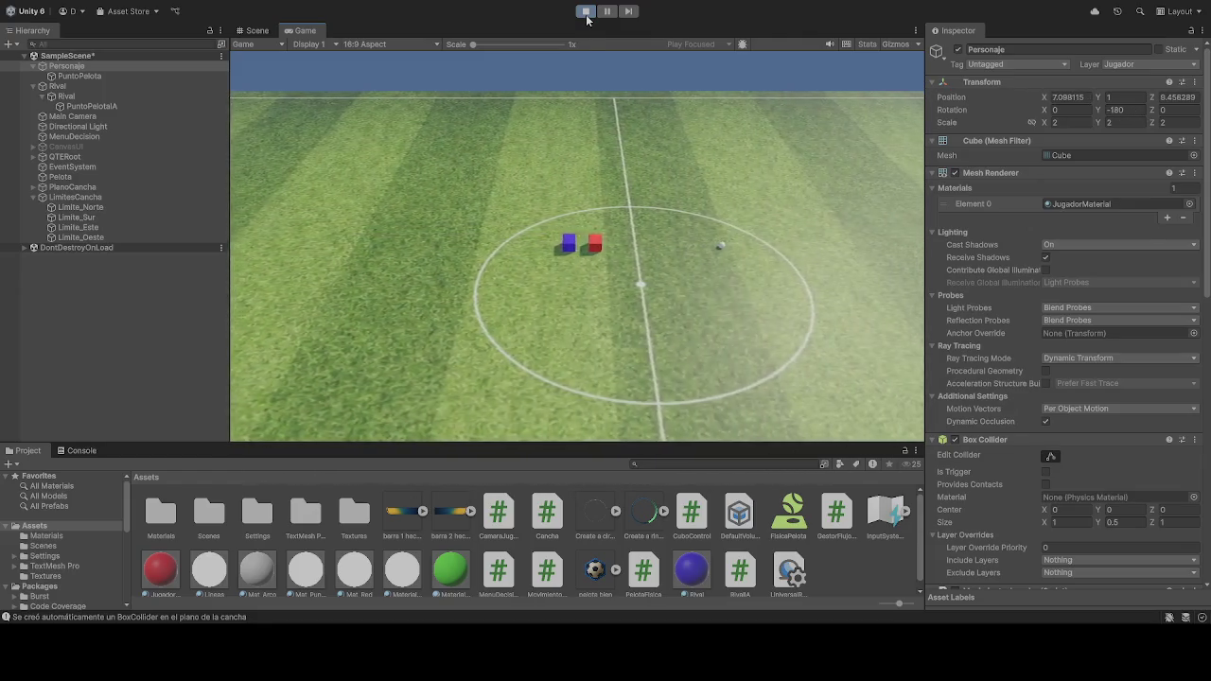
{"action": "key", "text": "w"}
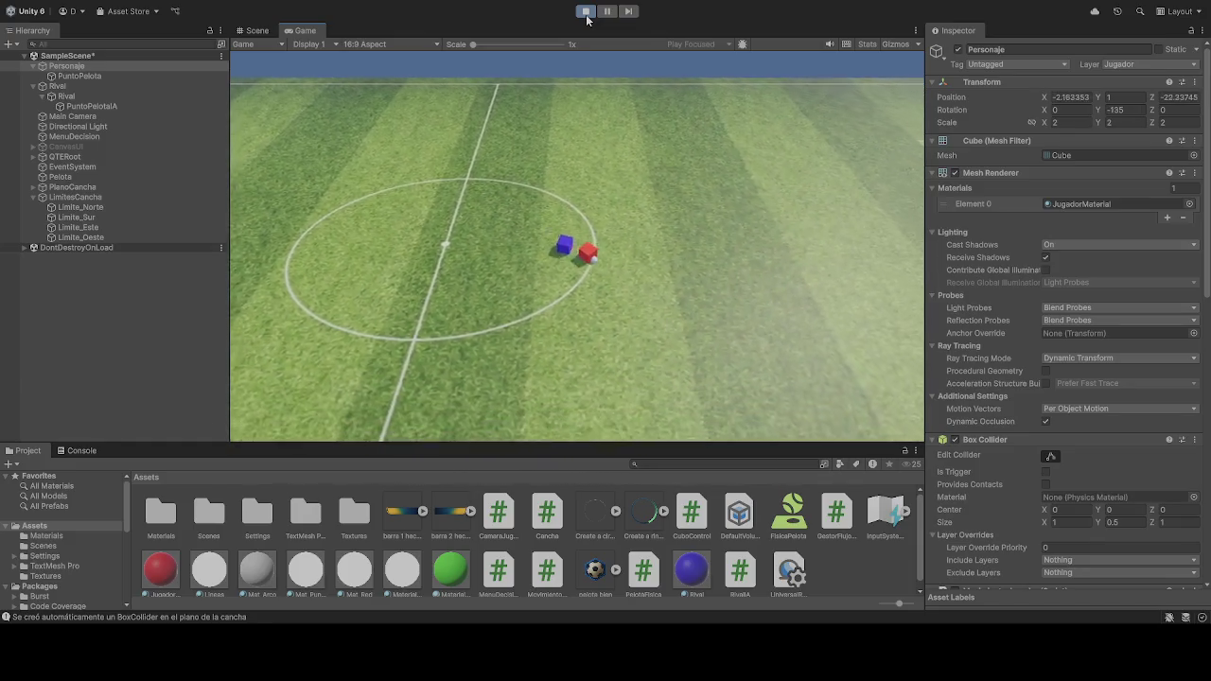
{"action": "left_click", "coordinate": [585, 11]}
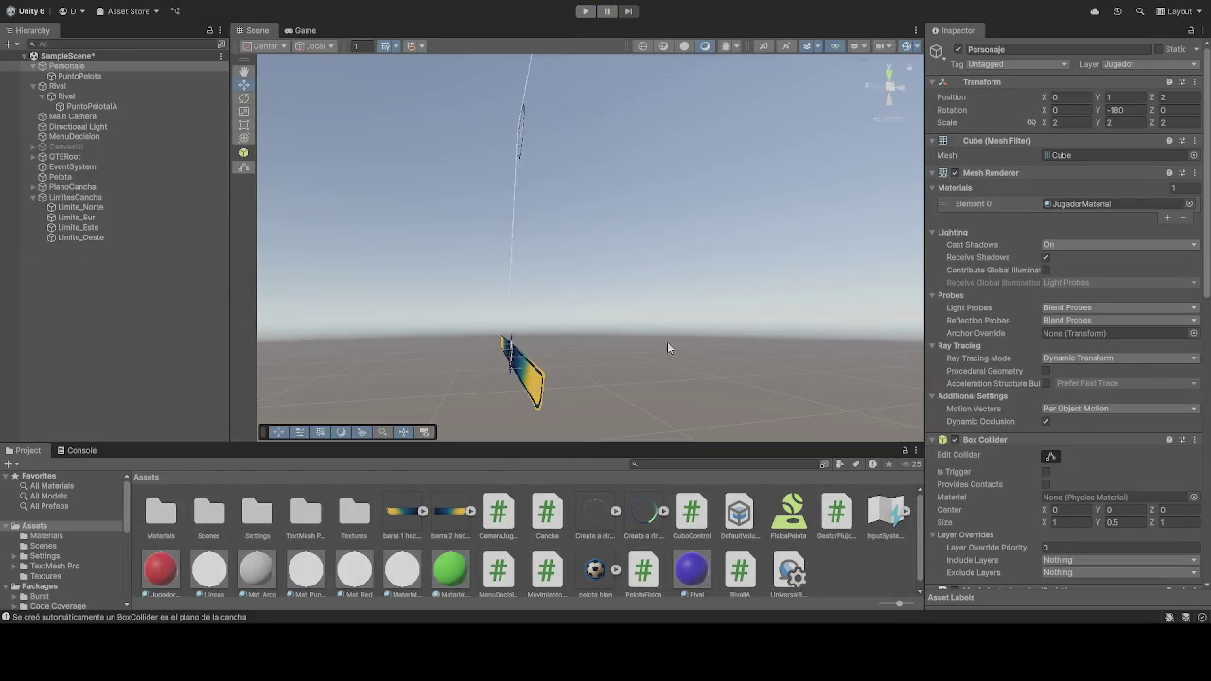
Step: Untick Freeze Rotation X in the Rival's Rigidbody constraints and start a test run
{"action": "left_click", "coordinate": [67, 96]}
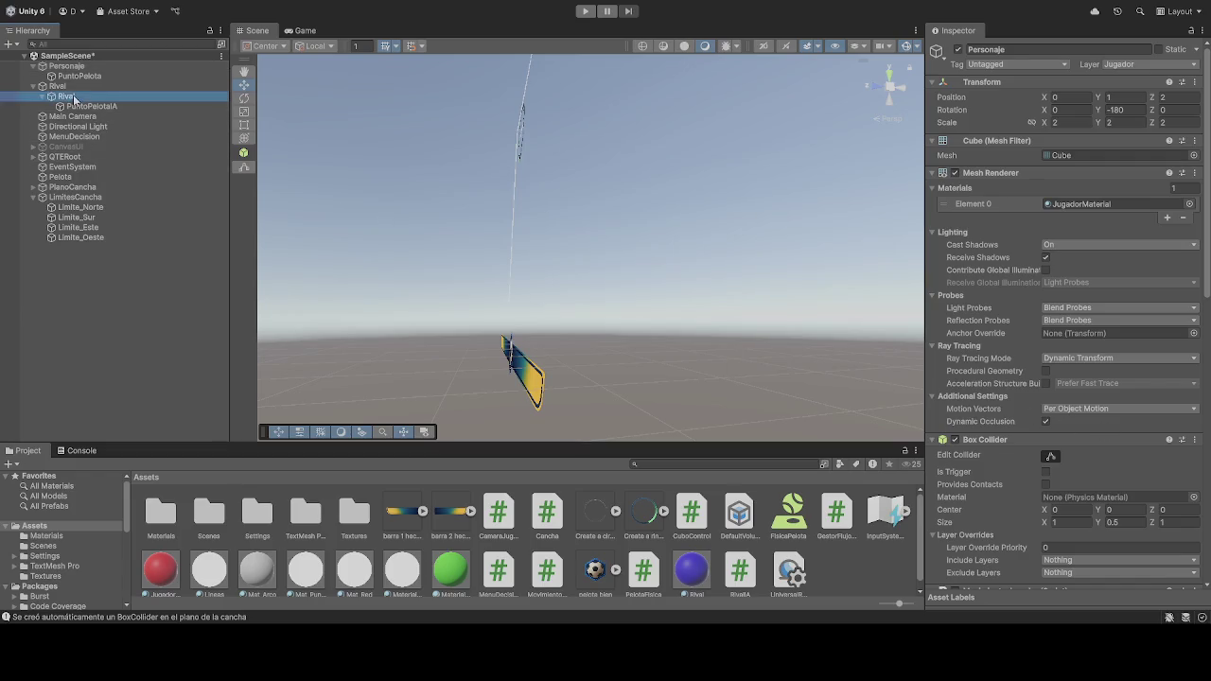
{"action": "scroll", "coordinate": [1066, 423], "scroll_direction": "down", "scroll_amount": 3}
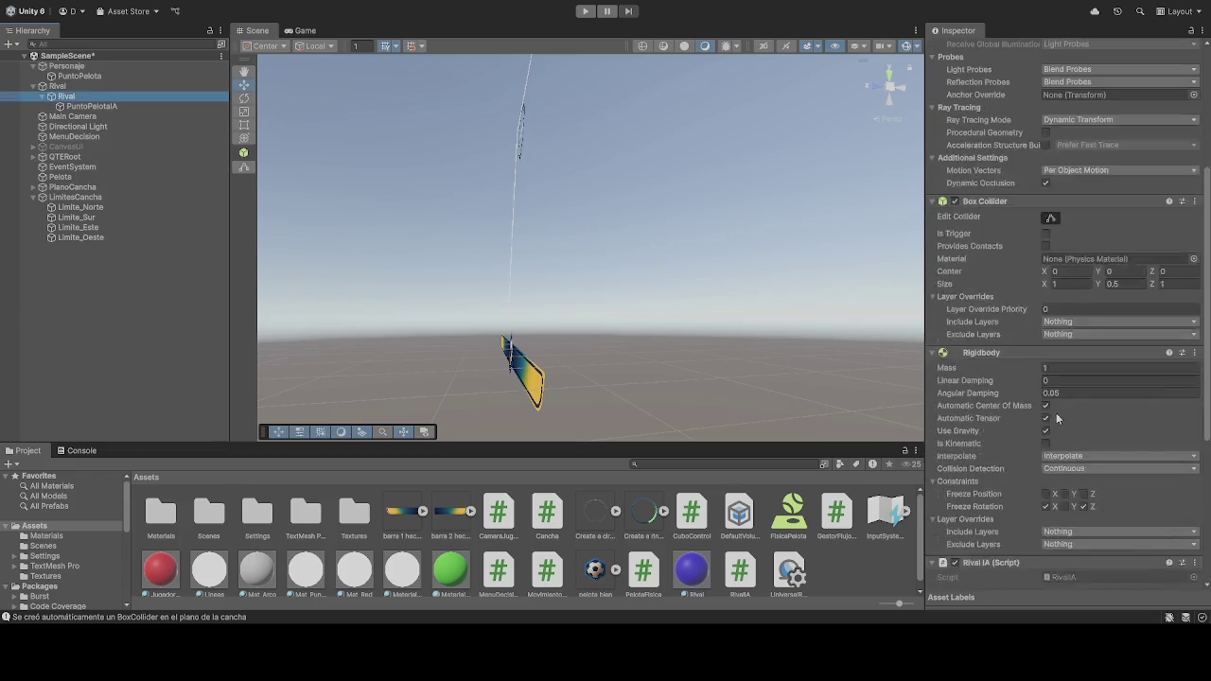
{"action": "left_click", "coordinate": [1046, 507]}
{"action": "left_click", "coordinate": [585, 12]}
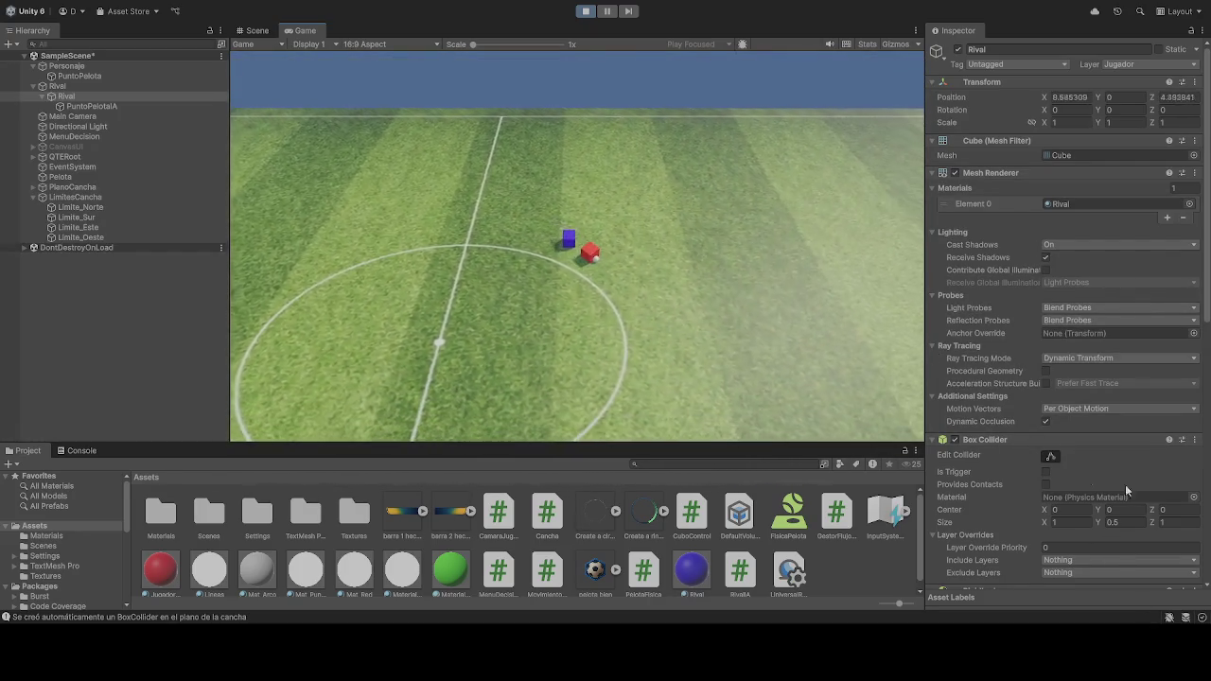
Step: Stop the test, re-freeze the Rival's X rotation in its Rigidbody constraints, and rerun the game
{"action": "left_click", "coordinate": [586, 13]}
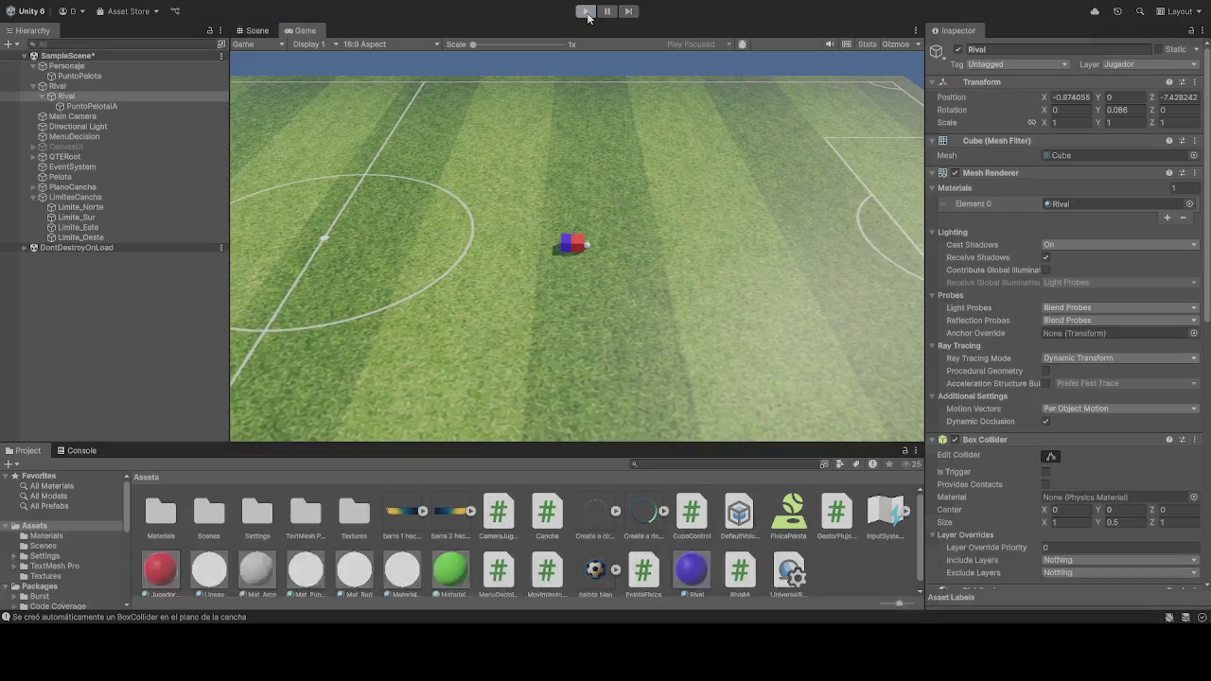
{"action": "scroll", "coordinate": [1104, 470], "scroll_direction": "down", "scroll_amount": 5}
{"action": "left_click", "coordinate": [1045, 540]}
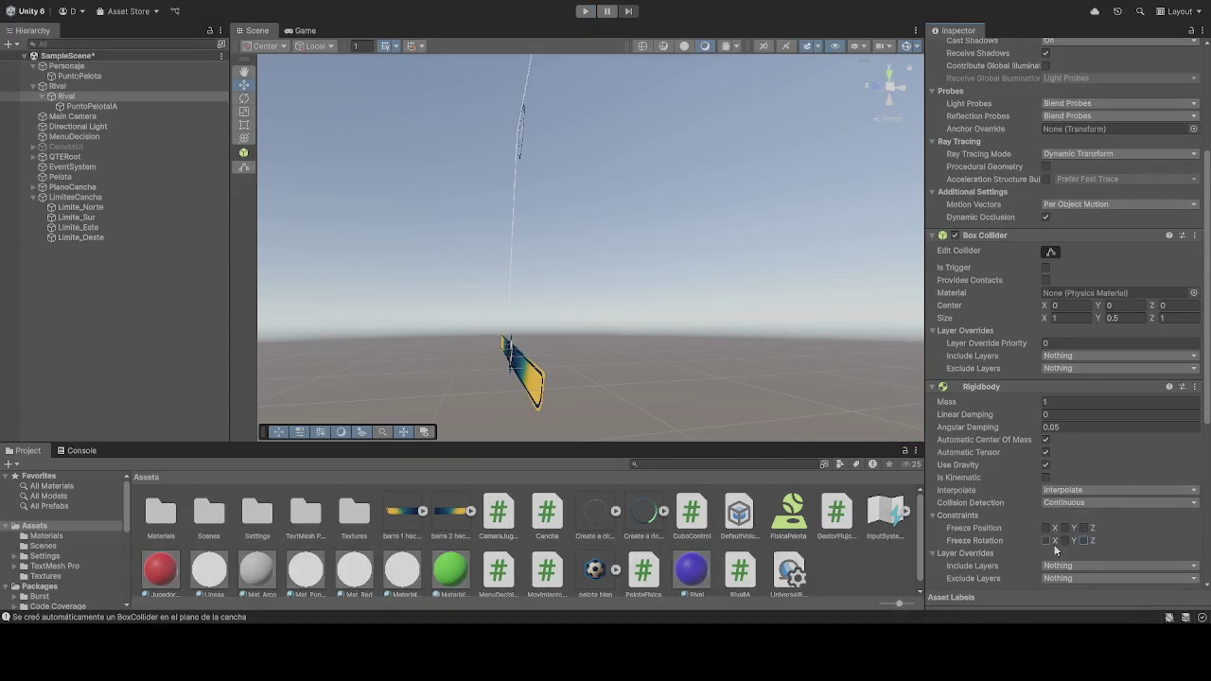
{"action": "left_click", "coordinate": [1083, 540]}
{"action": "left_click", "coordinate": [585, 12]}
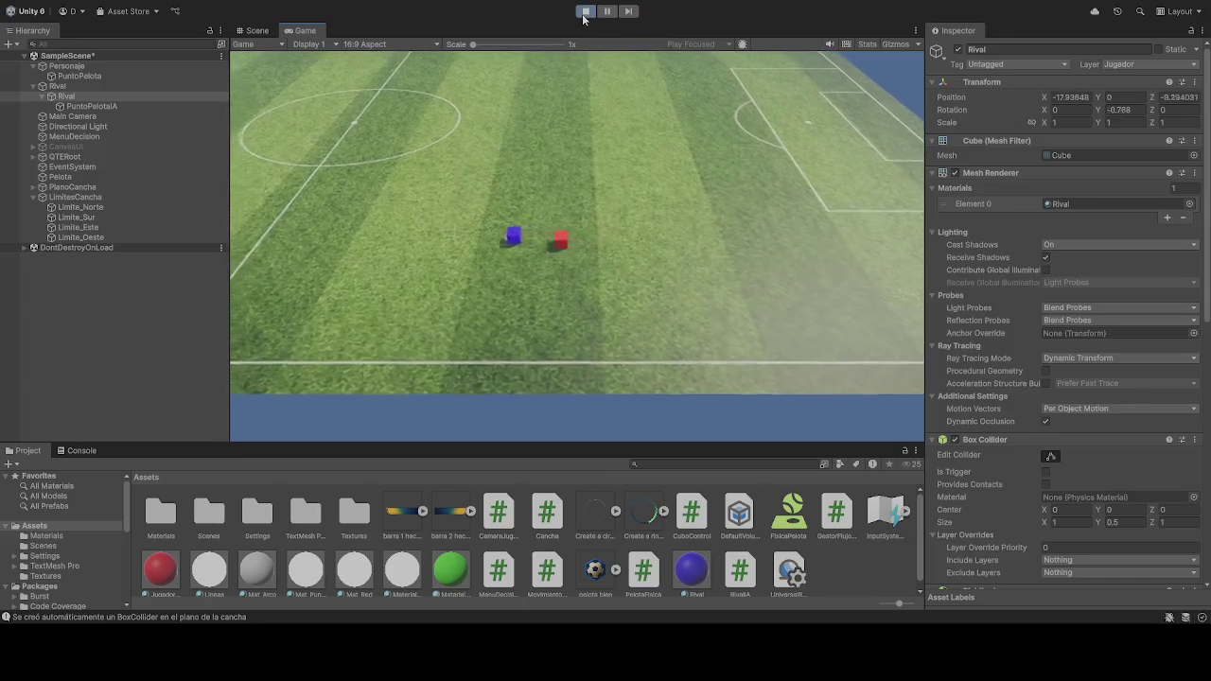
Step: Stop the game and tick Freeze Rotation Z on the Rival's Rigidbody
{"action": "left_click", "coordinate": [585, 10]}
{"action": "scroll", "coordinate": [1106, 338], "scroll_direction": "down", "scroll_amount": 5}
{"action": "scroll", "coordinate": [1104, 397], "scroll_direction": "down", "scroll_amount": 2}
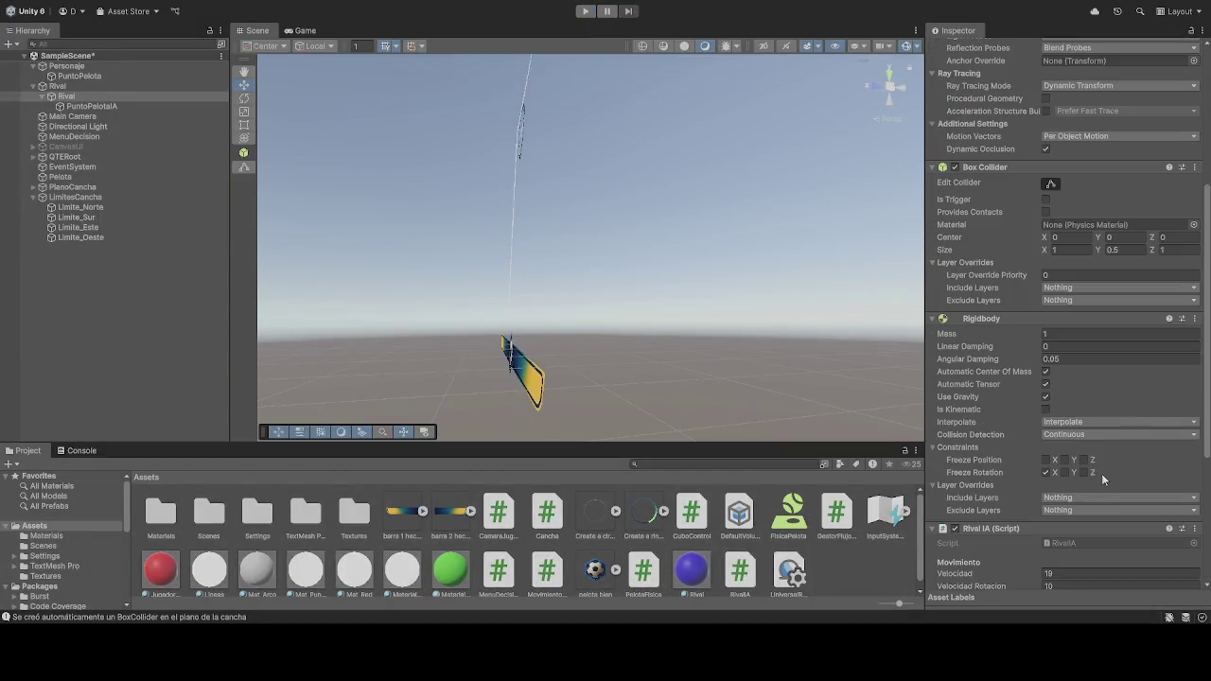
{"action": "left_click", "coordinate": [1083, 474]}
{"action": "scroll", "coordinate": [1122, 483], "scroll_direction": "down", "scroll_amount": 4}
{"action": "scroll", "coordinate": [1121, 474], "scroll_direction": "down", "scroll_amount": 3}
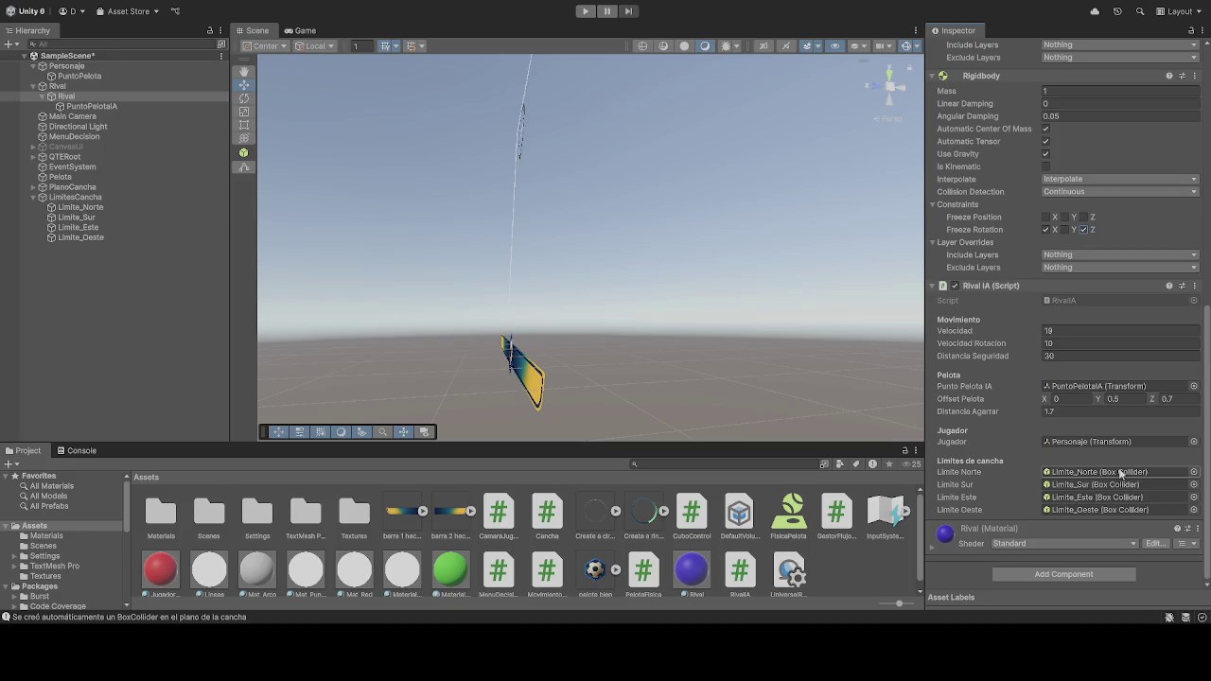
{"action": "scroll", "coordinate": [1112, 454], "scroll_direction": "up", "scroll_amount": 8}
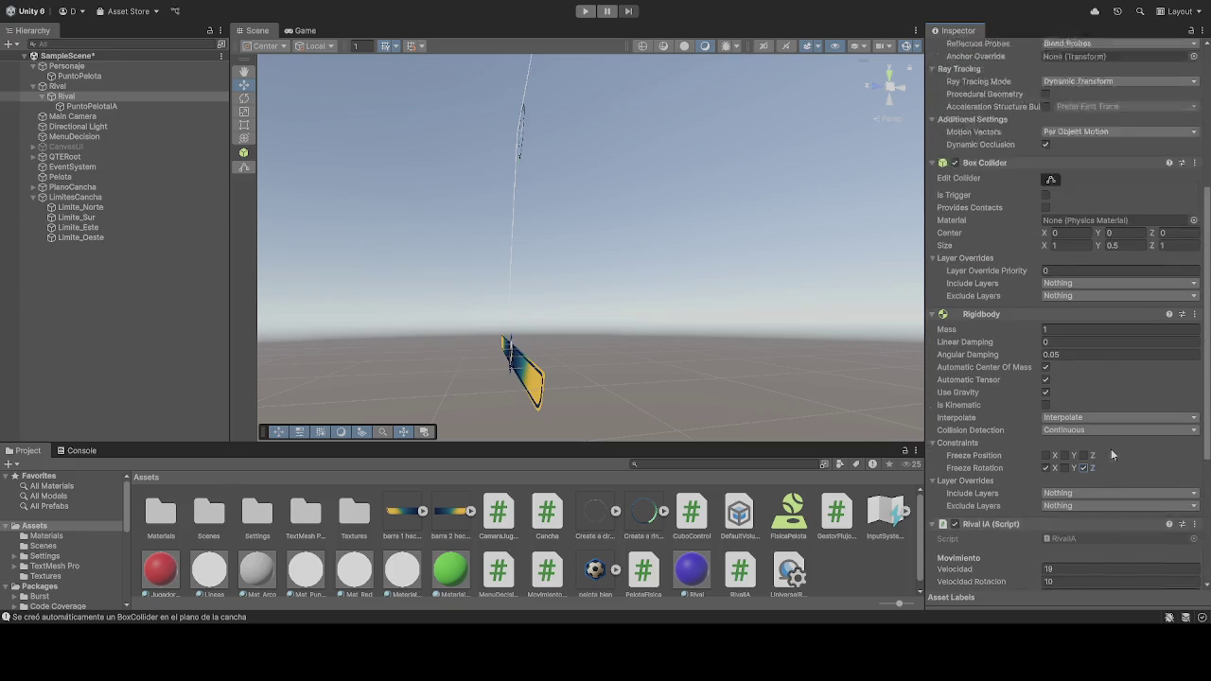
{"action": "scroll", "coordinate": [1120, 425], "scroll_direction": "up", "scroll_amount": 2}
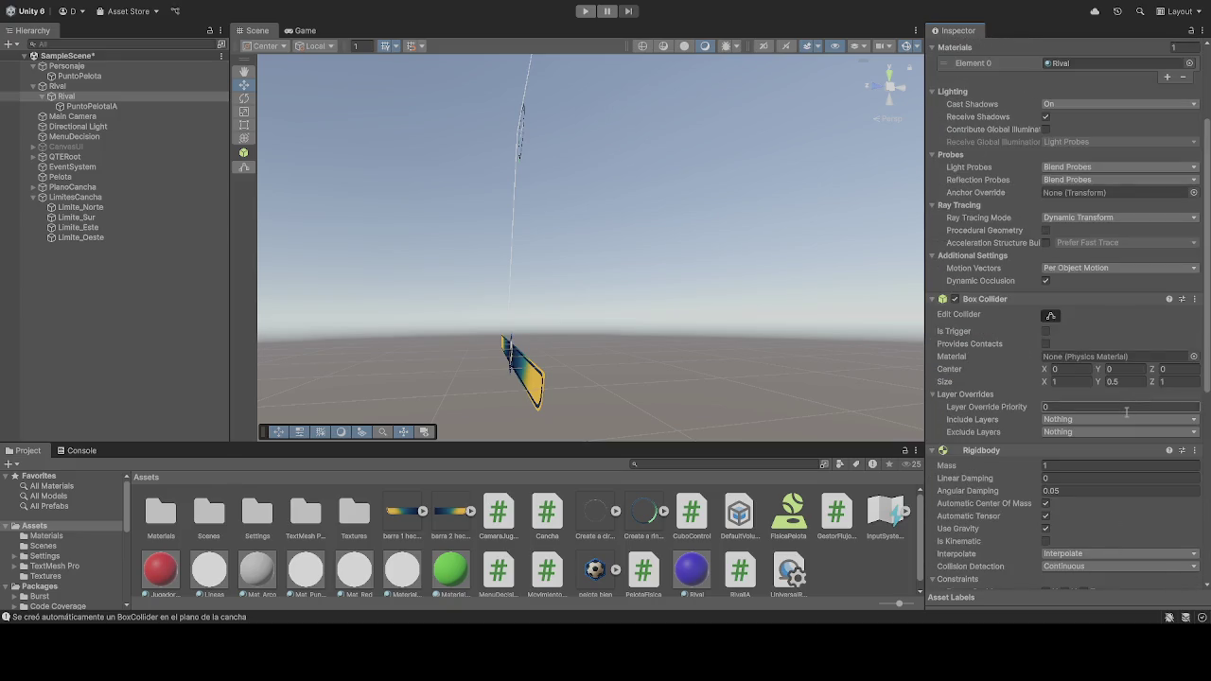
{"action": "scroll", "coordinate": [1122, 412], "scroll_direction": "up", "scroll_amount": 4}
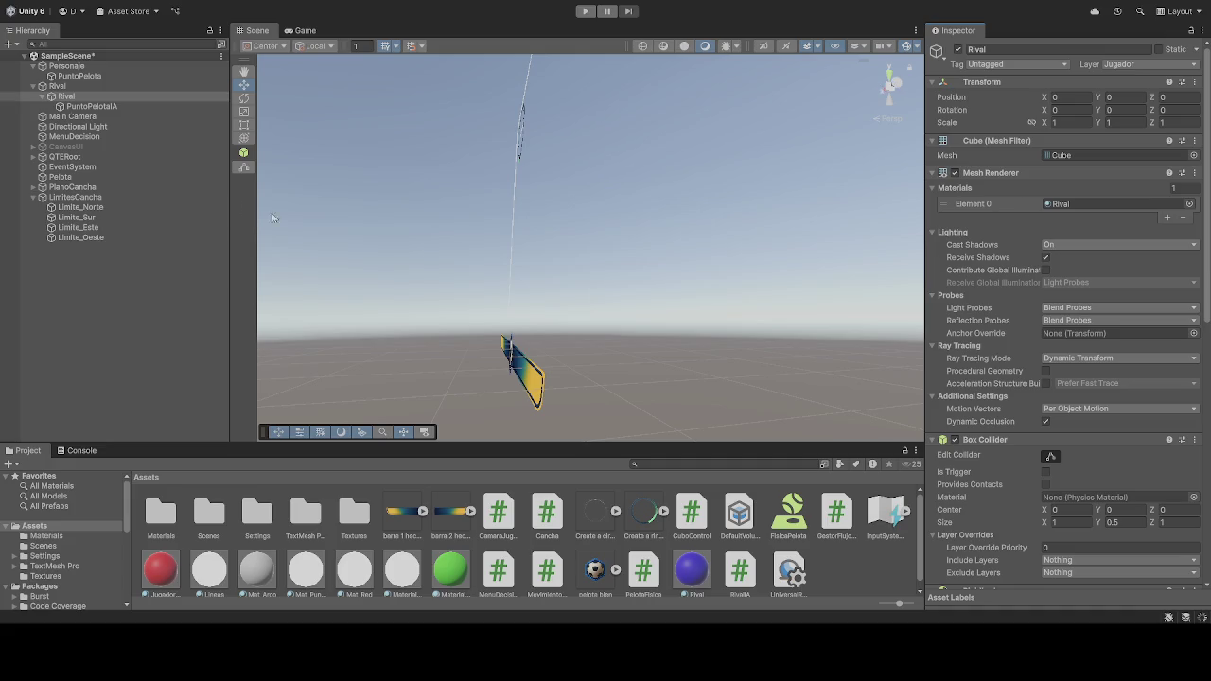
Step: Review the Rival IA script in the Inspector and start a new test run
{"action": "scroll", "coordinate": [1105, 474], "scroll_direction": "down", "scroll_amount": 10}
{"action": "scroll", "coordinate": [1088, 488], "scroll_direction": "down", "scroll_amount": 3}
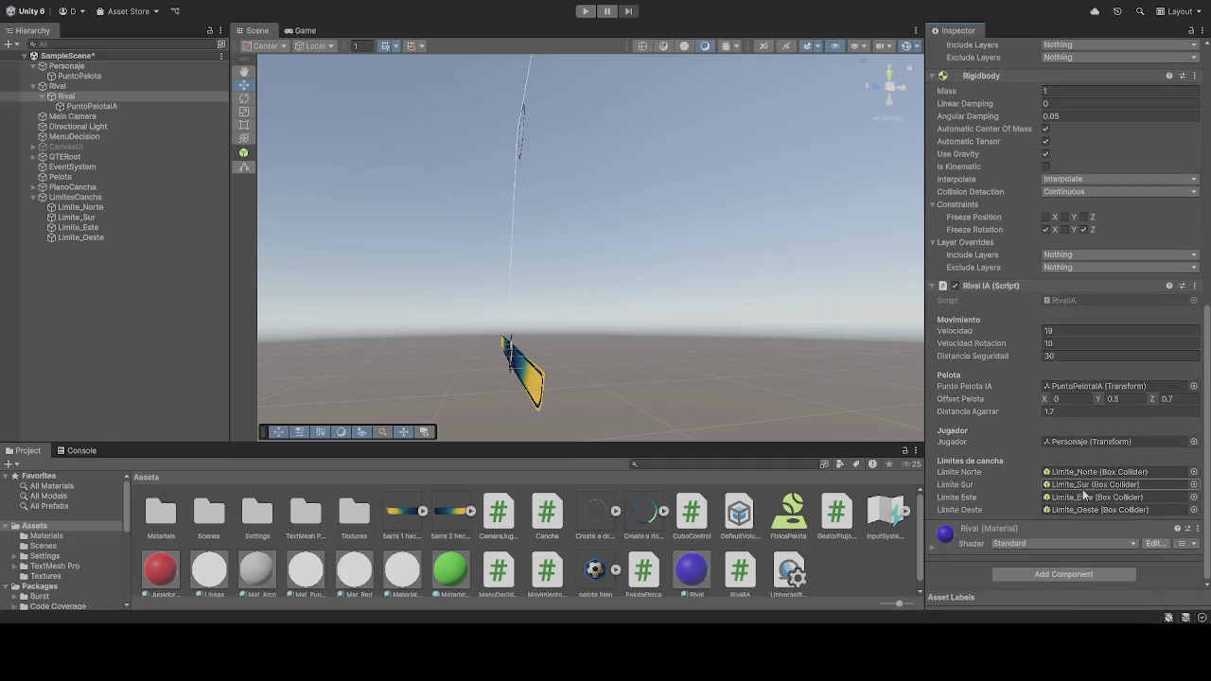
{"action": "left_click", "coordinate": [587, 11]}
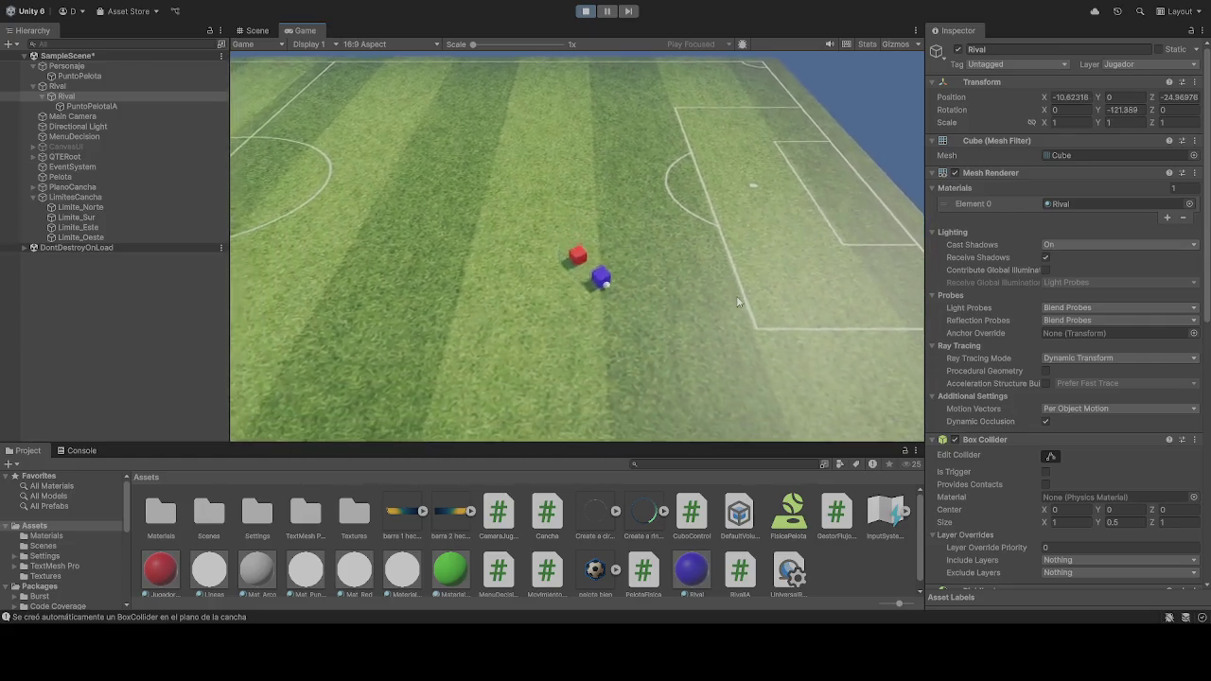
Step: Exit play mode, leaving the Rival cube tilted over on the pitch
{"action": "left_click", "coordinate": [585, 10]}
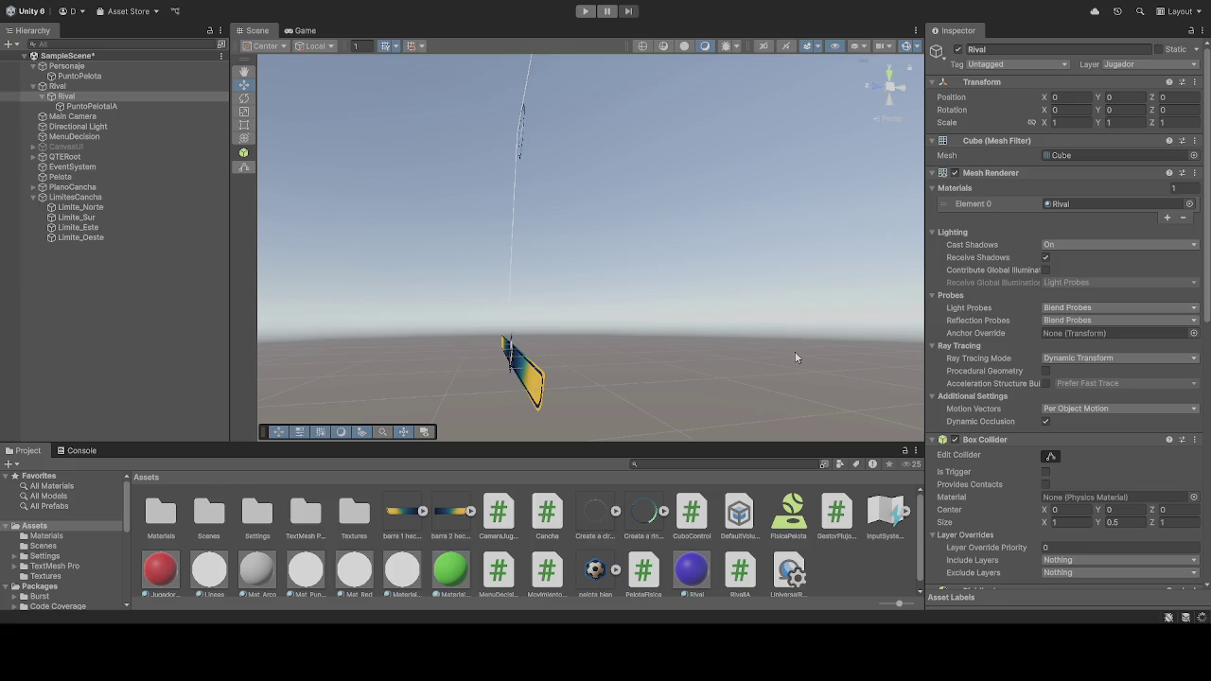
Step: Check the Rival's frozen X/Z rotation and Rival IA speed 10, safety distance 30, then play
{"action": "scroll", "coordinate": [989, 423], "scroll_direction": "down", "scroll_amount": 4}
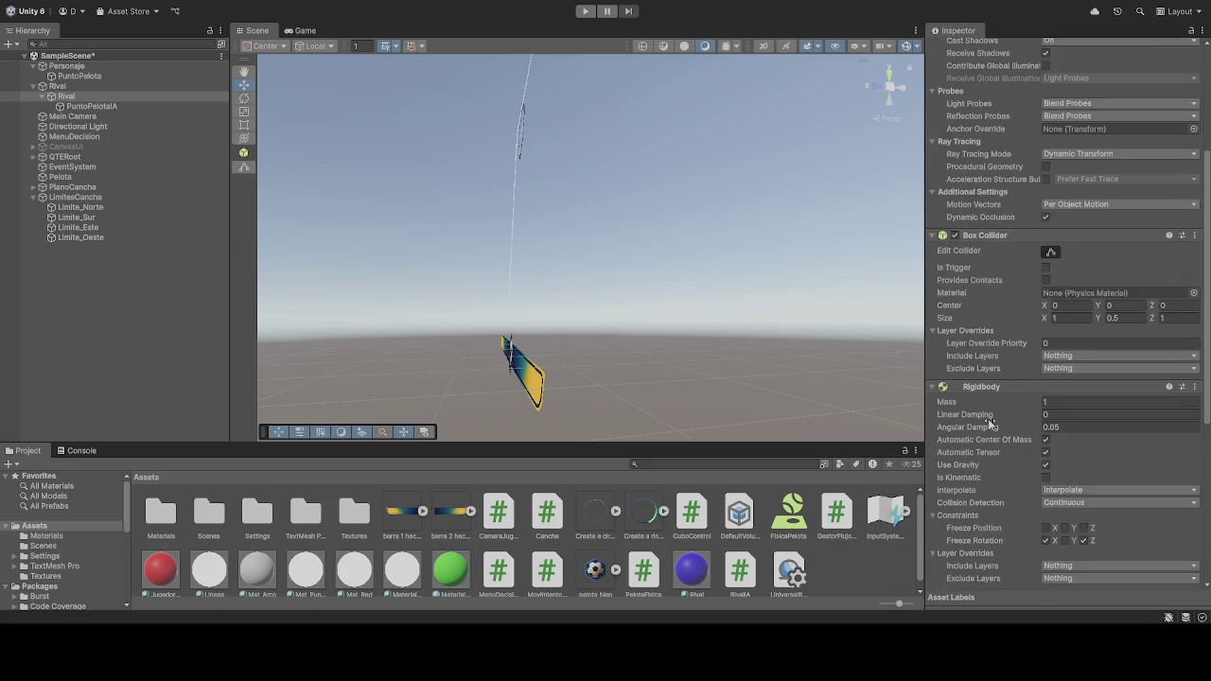
{"action": "scroll", "coordinate": [989, 423], "scroll_direction": "down", "scroll_amount": 6}
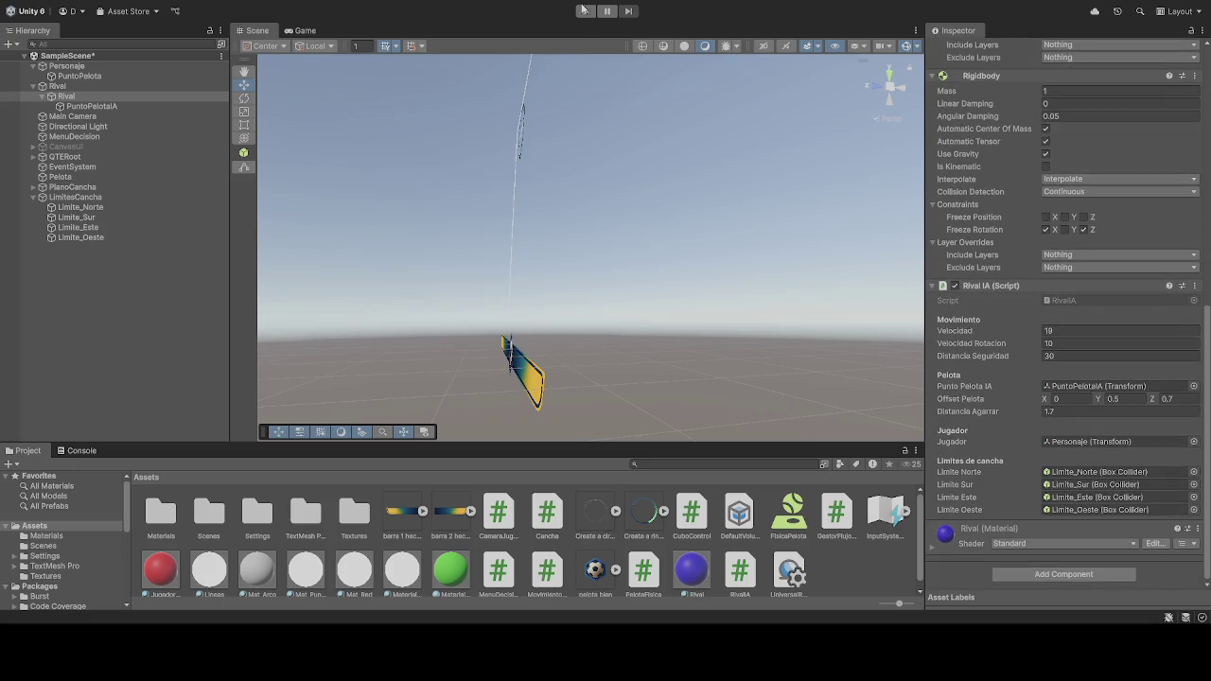
{"action": "left_click", "coordinate": [583, 9]}
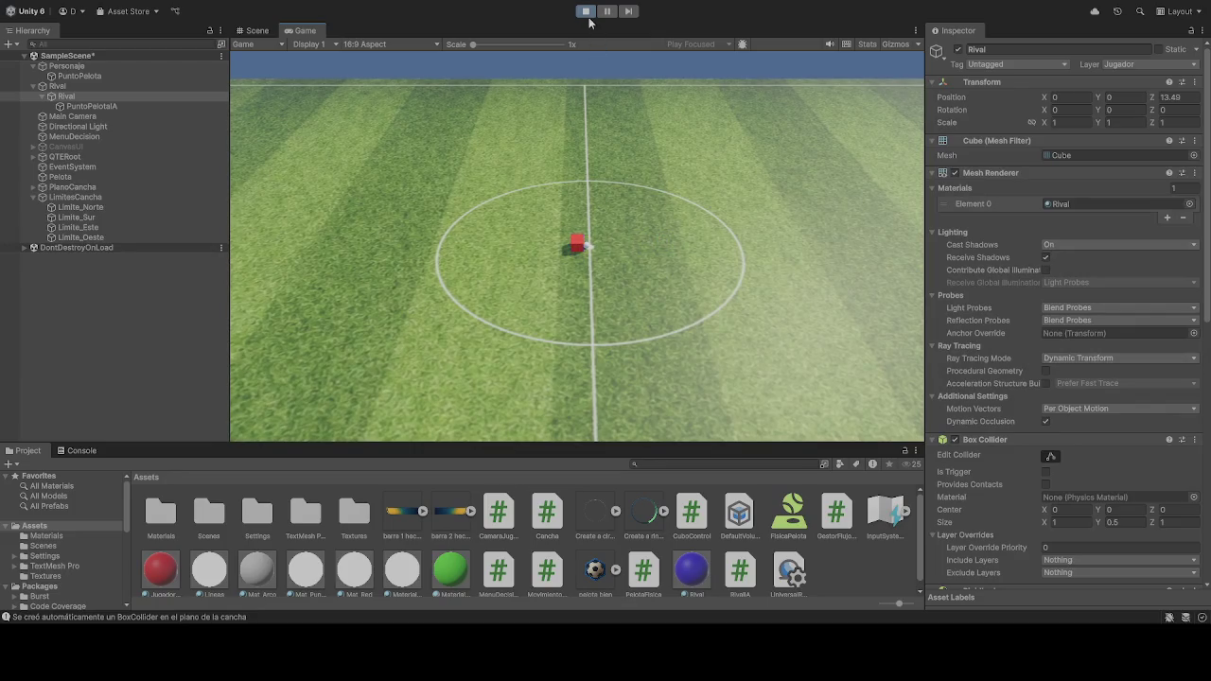
Step: Stop and rerun the game to watch the blue rival move, then return to the Scene view
{"action": "left_click", "coordinate": [585, 11]}
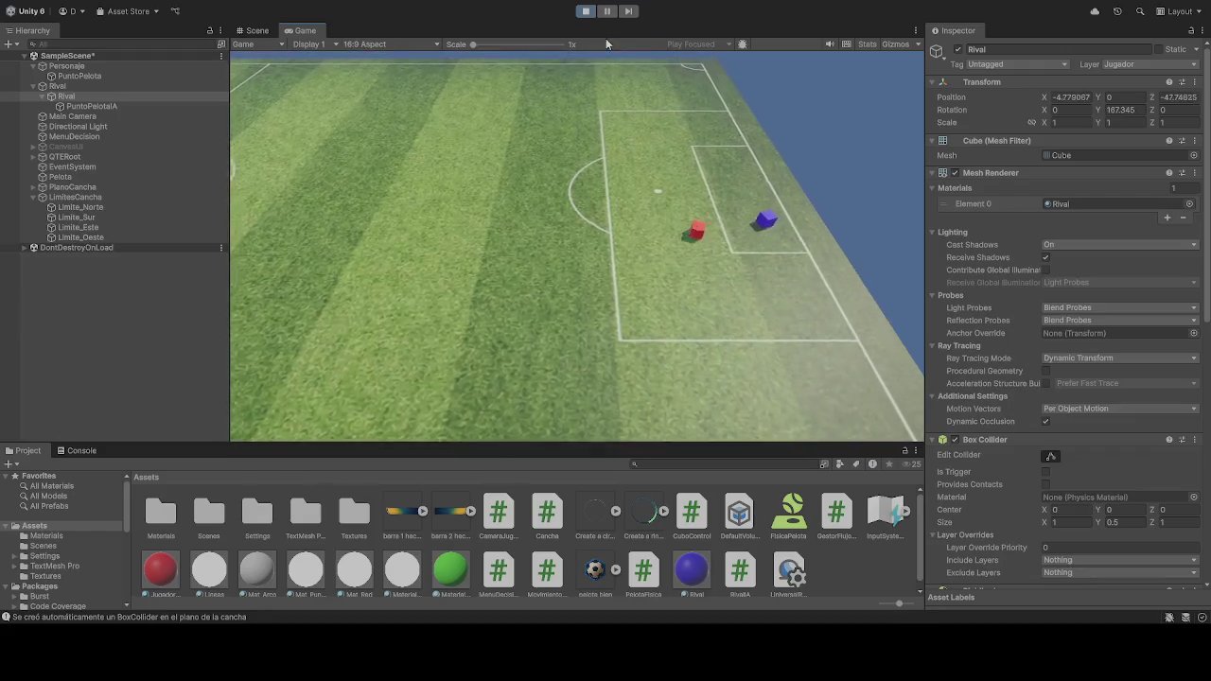
{"action": "left_click", "coordinate": [586, 12]}
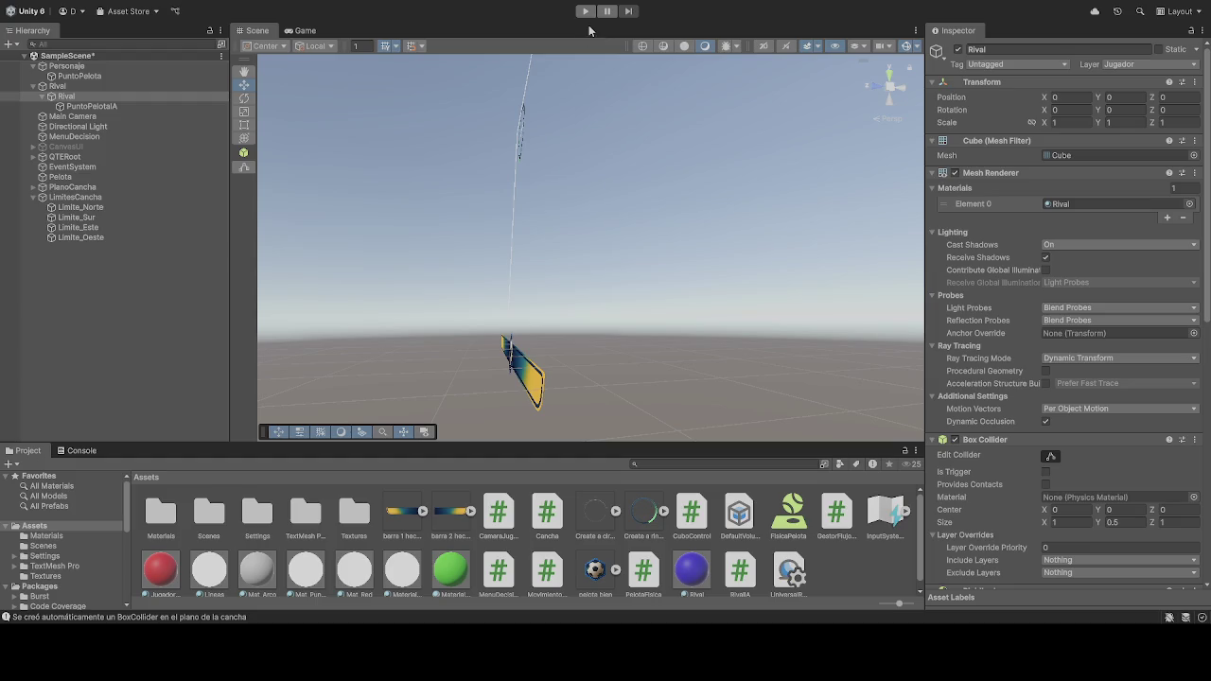
{"action": "left_click", "coordinate": [585, 11]}
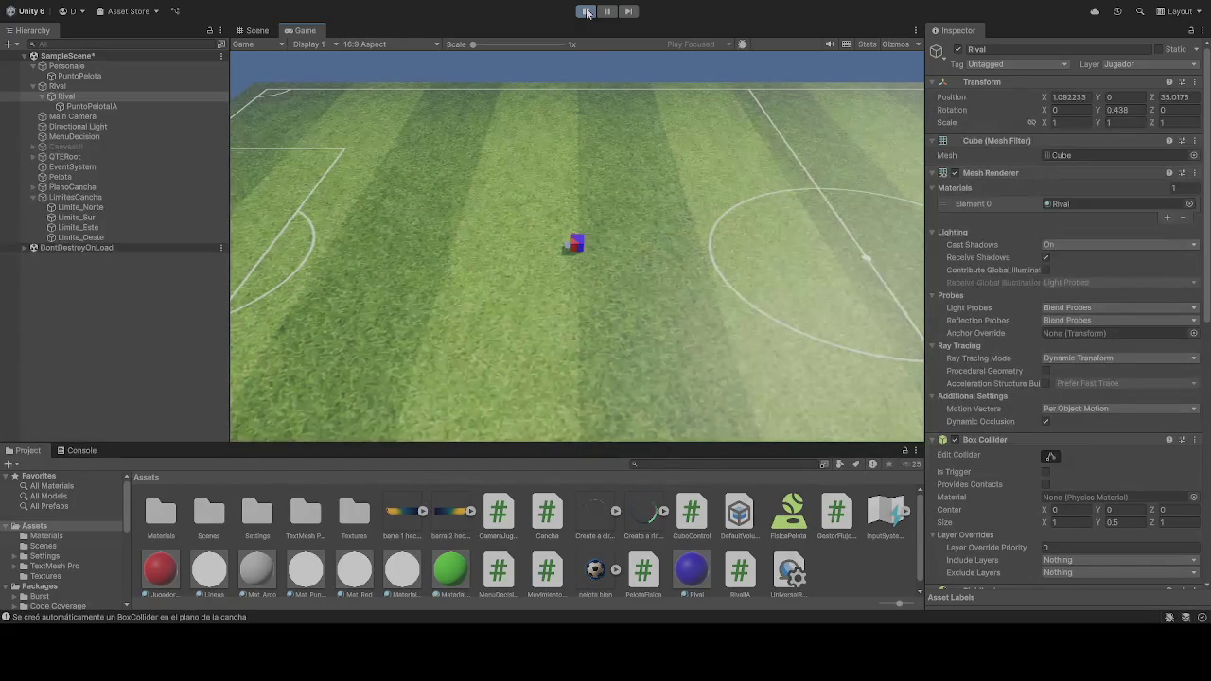
{"action": "left_click", "coordinate": [587, 12]}
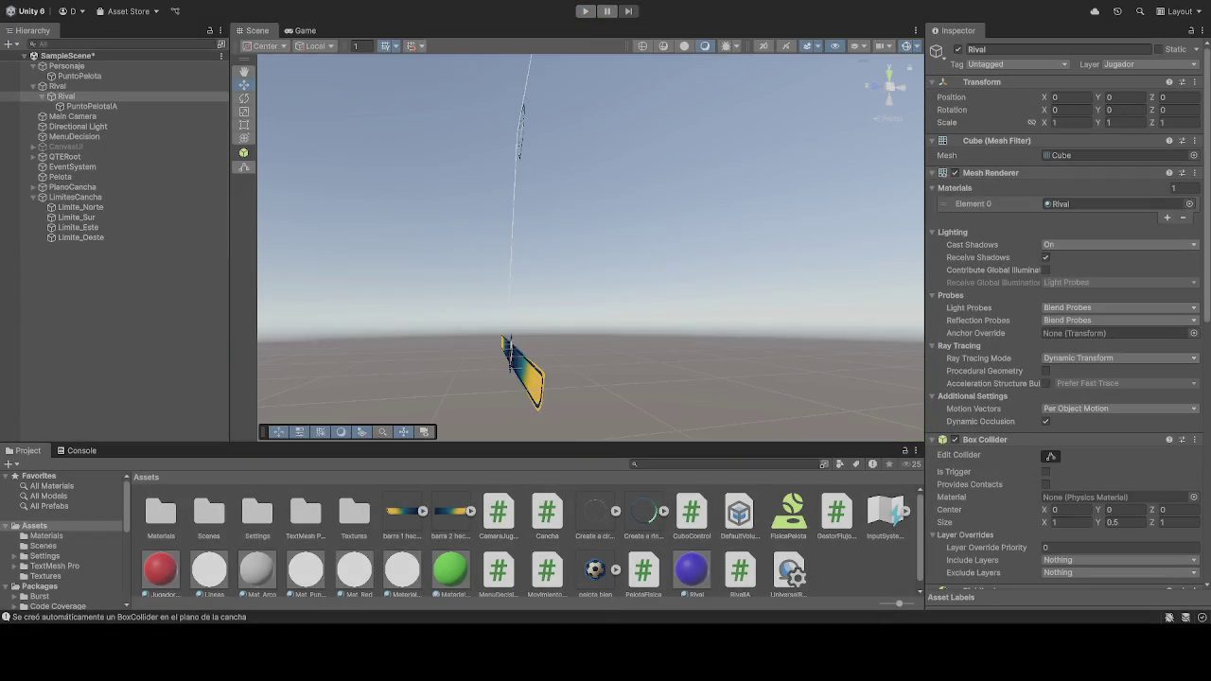
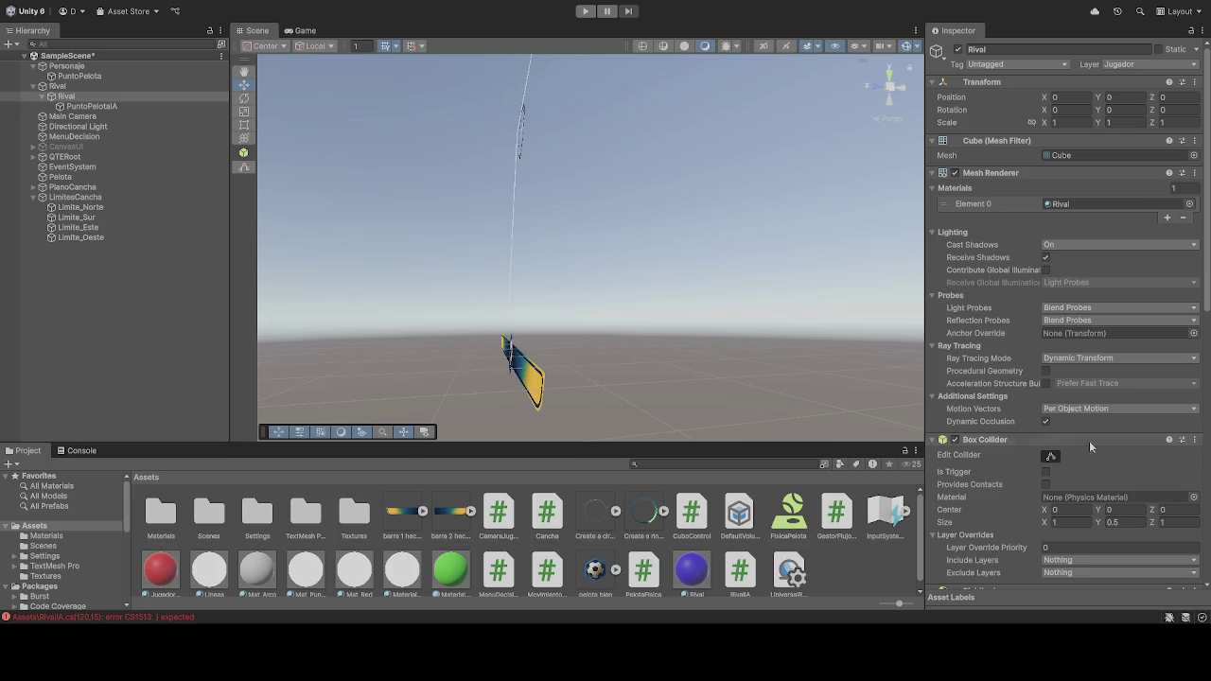
Step: Try to enter play mode, which compile errors block, then select Personaje in the Hierarchy
{"action": "scroll", "coordinate": [1089, 441], "scroll_direction": "down", "scroll_amount": 10}
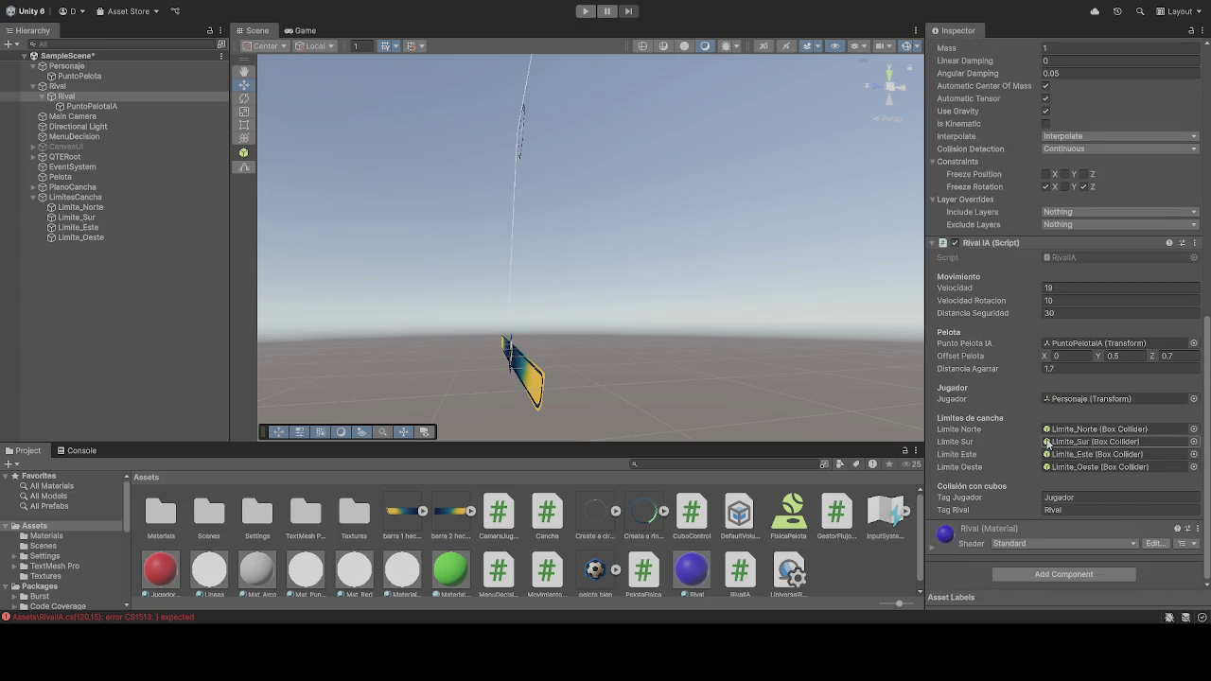
{"action": "left_click", "coordinate": [584, 11]}
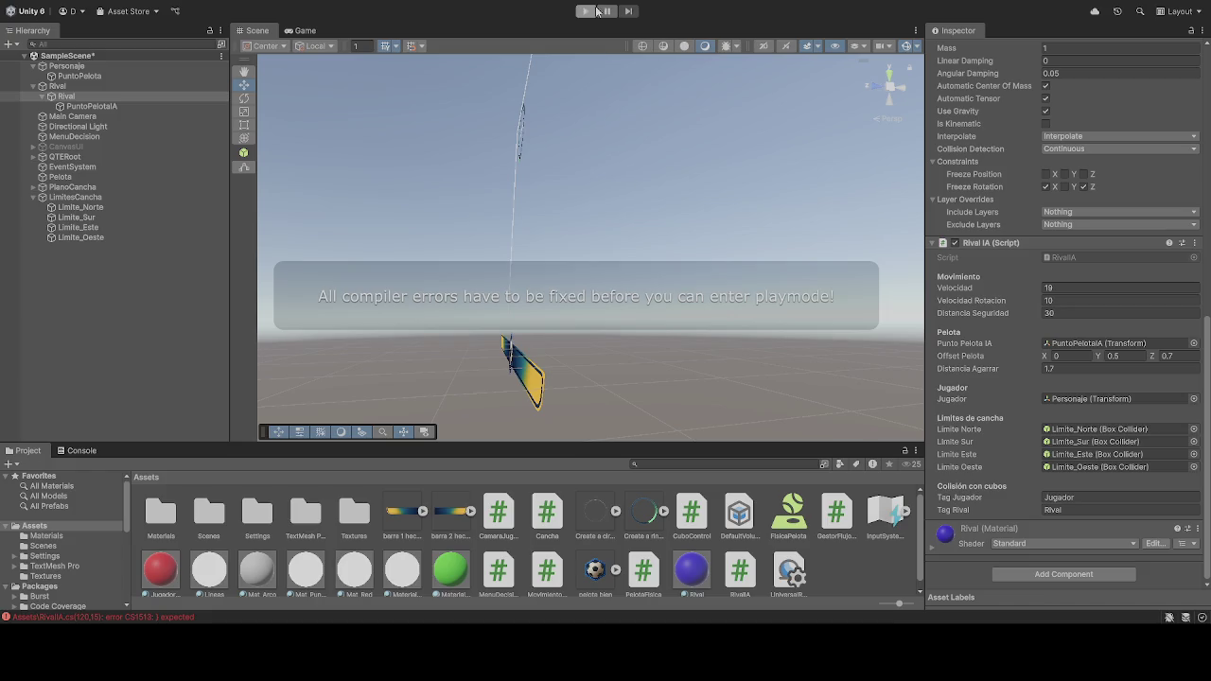
{"action": "left_click", "coordinate": [67, 65]}
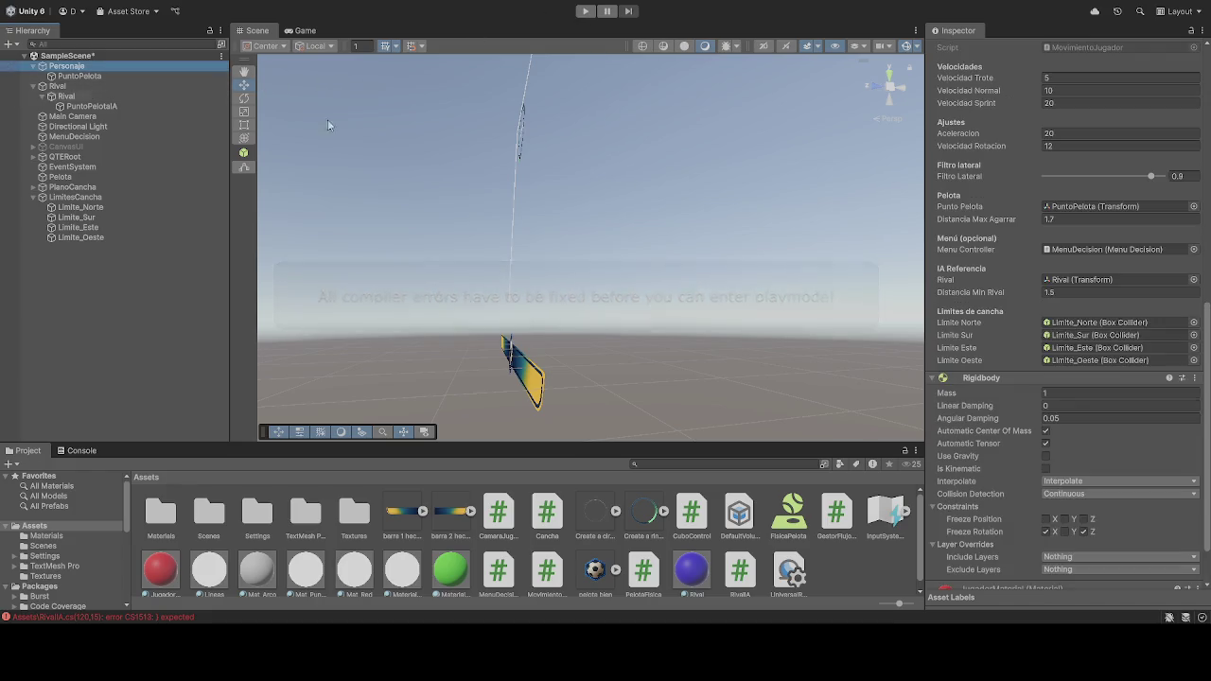
{"action": "scroll", "coordinate": [993, 312], "scroll_direction": "up", "scroll_amount": 2}
{"action": "scroll", "coordinate": [993, 330], "scroll_direction": "up", "scroll_amount": 3}
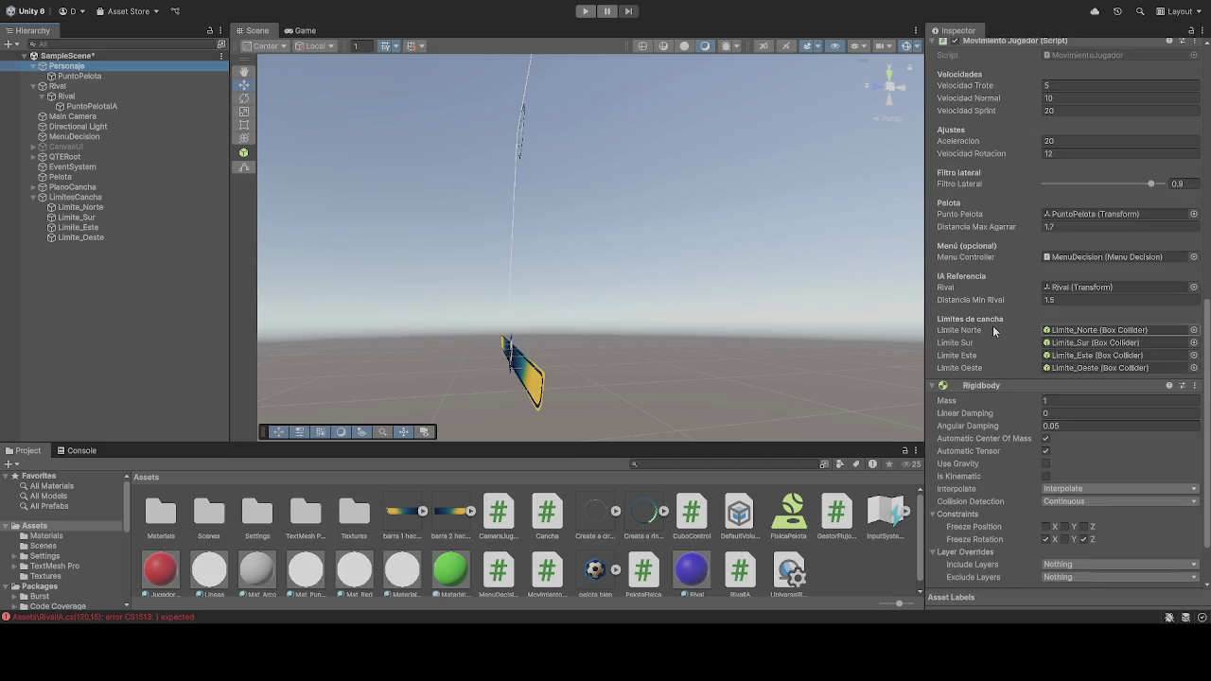
{"action": "scroll", "coordinate": [993, 324], "scroll_direction": "up", "scroll_amount": 3}
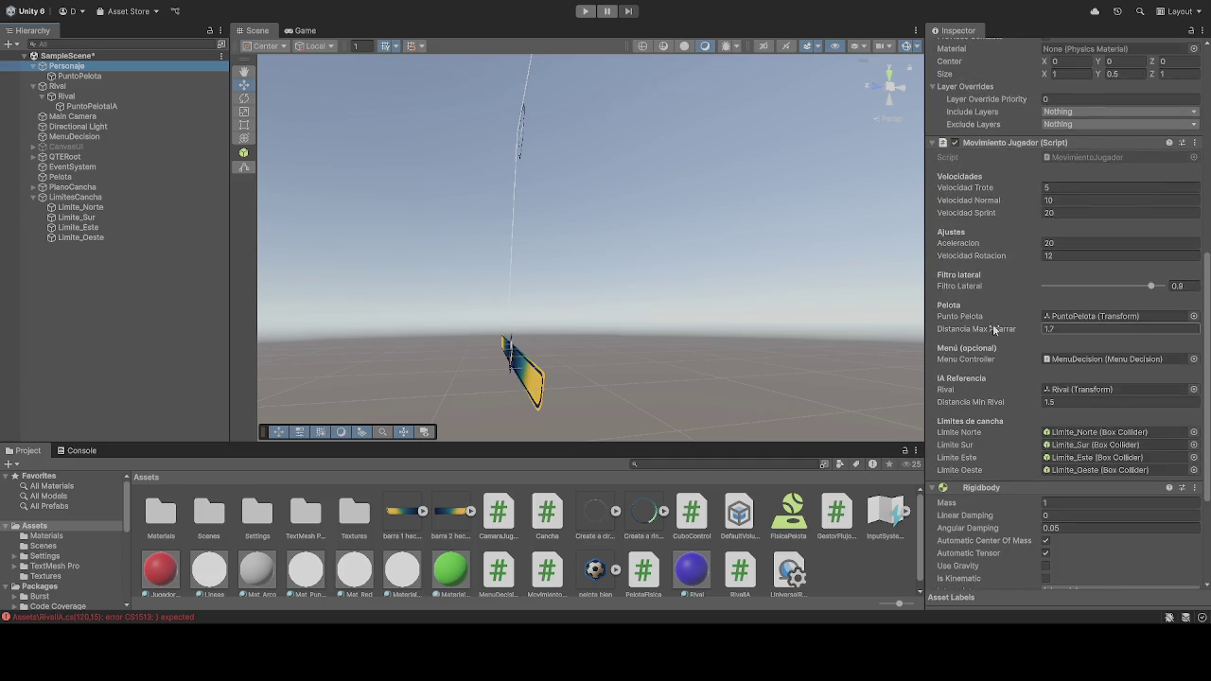
Step: Select the Rival object and open the Console to read the first RivalIA.cs error
{"action": "left_click", "coordinate": [91, 98]}
{"action": "scroll", "coordinate": [1002, 242], "scroll_direction": "down", "scroll_amount": 5}
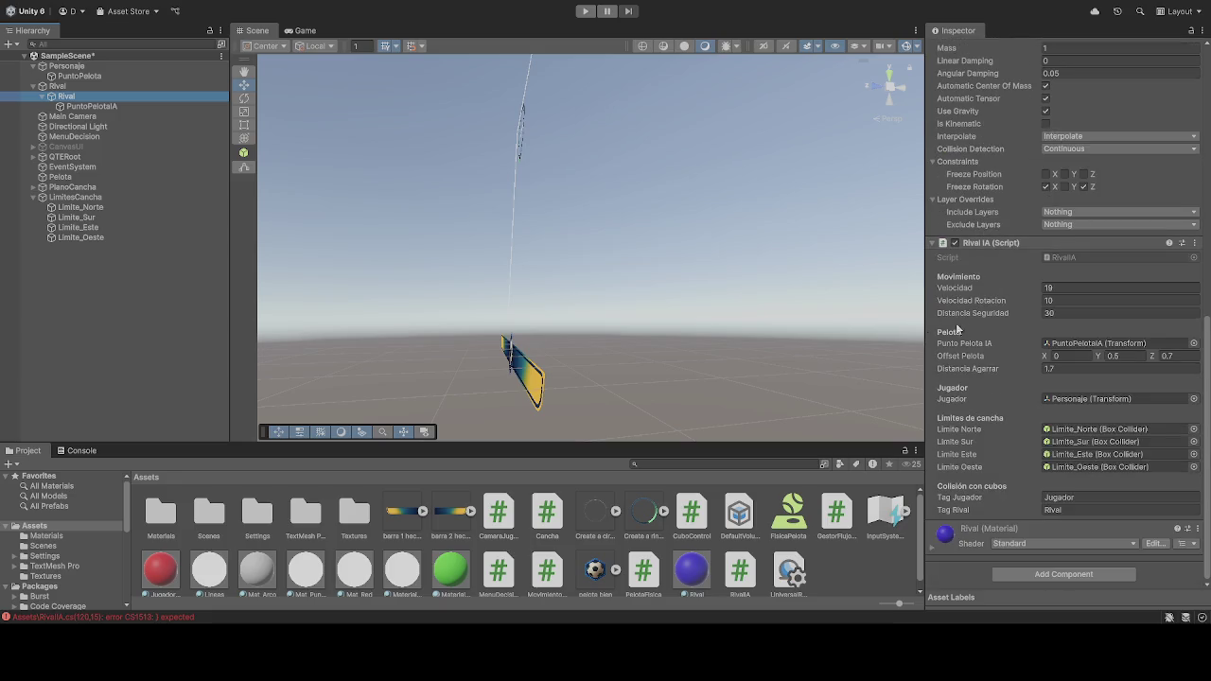
{"action": "left_click", "coordinate": [206, 616]}
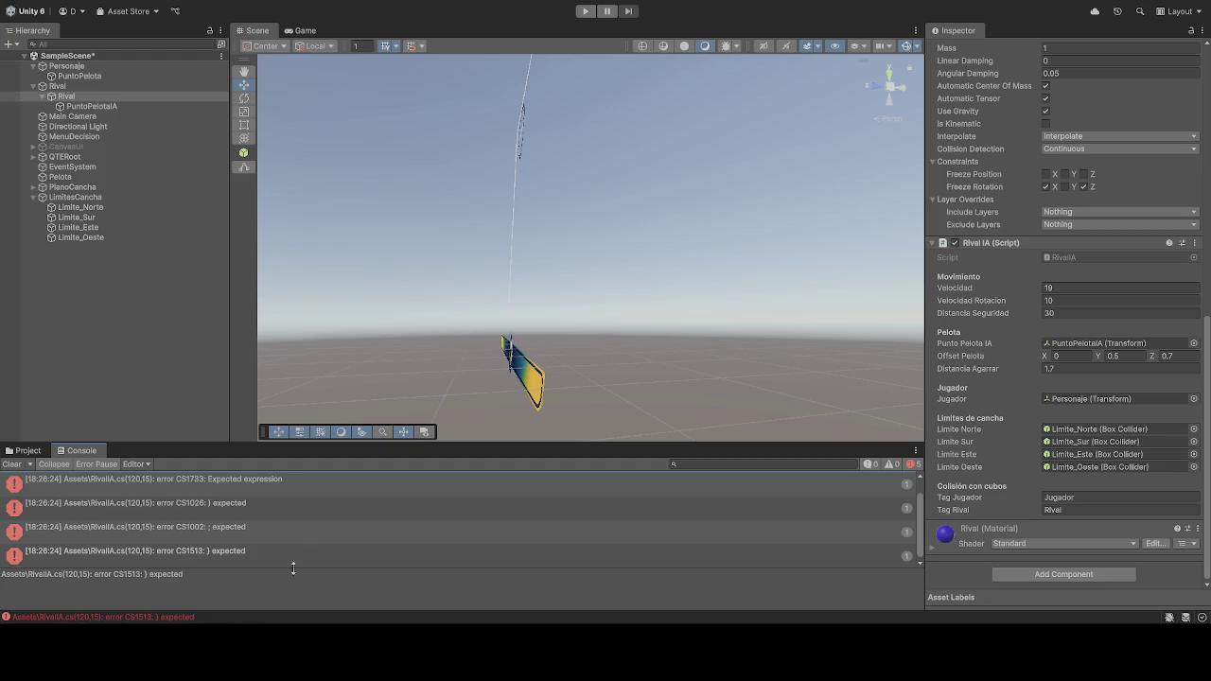
{"action": "left_click", "coordinate": [243, 493]}
Step: Select the four RivalIA.cs compile errors in the Console to trace the line 120 fault
{"action": "left_click", "coordinate": [237, 560], "text": "shift"}
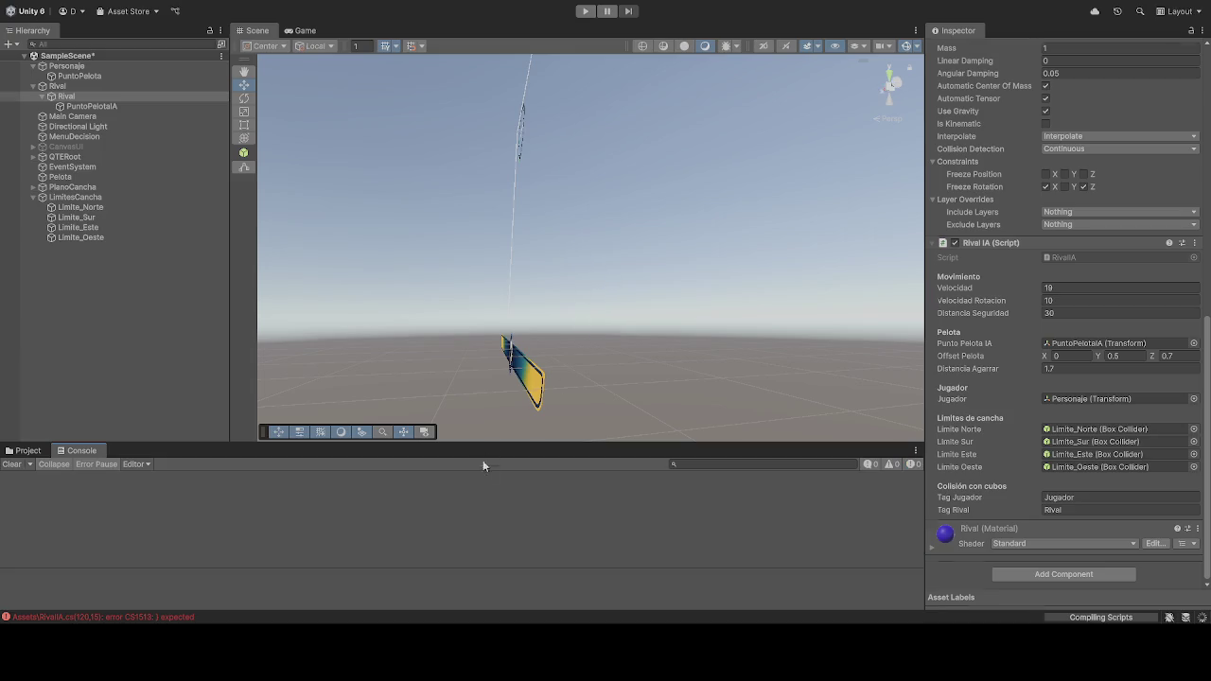
Step: Run and stop the scene, which logs 'Tag: Rival is not defined', then select Personaje
{"action": "left_click", "coordinate": [587, 11]}
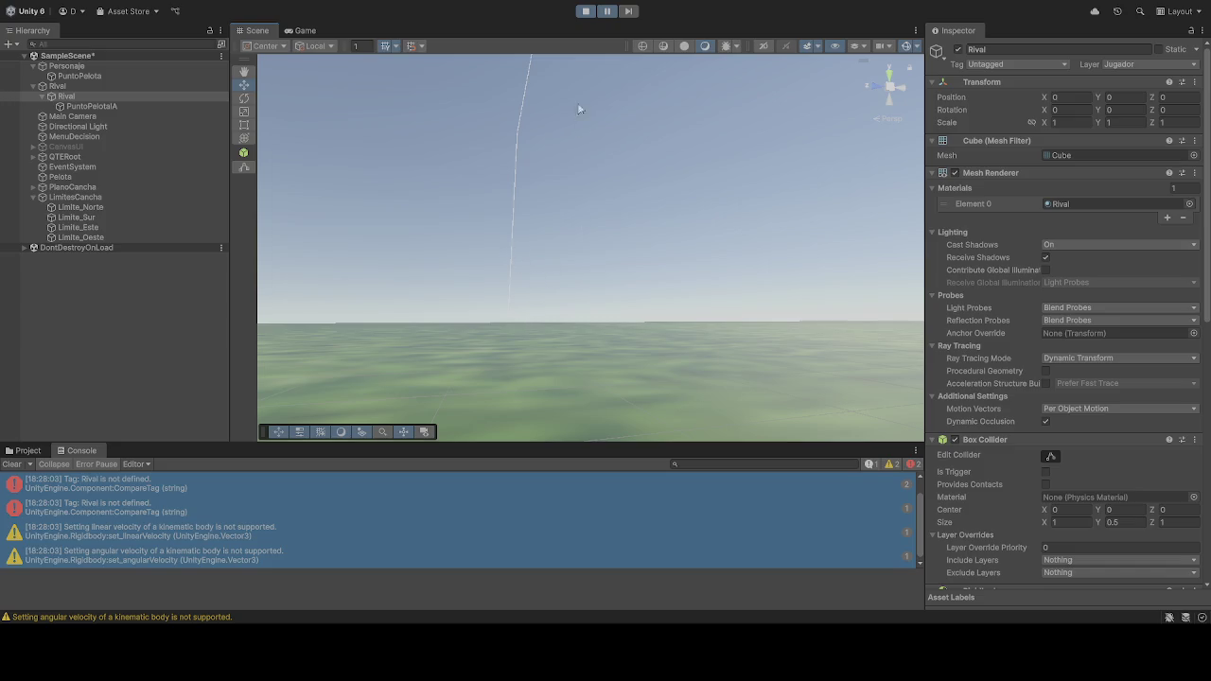
{"action": "left_click", "coordinate": [585, 11]}
{"action": "scroll", "coordinate": [996, 437], "scroll_direction": "down", "scroll_amount": 5}
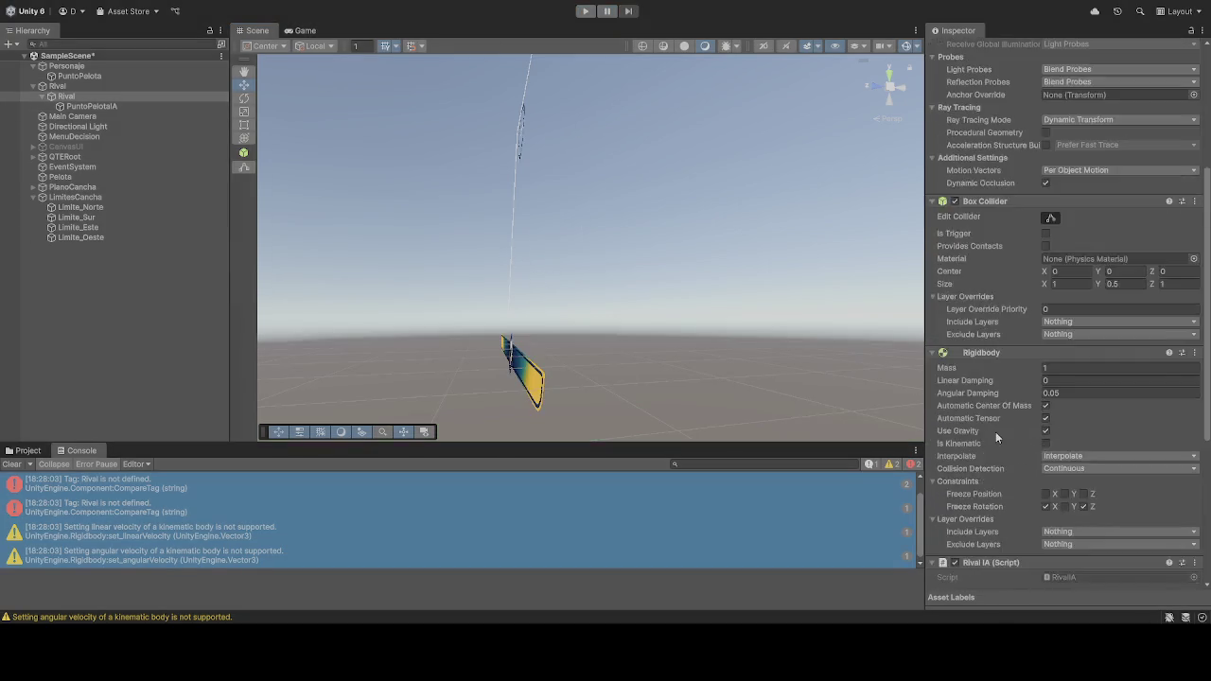
{"action": "scroll", "coordinate": [996, 437], "scroll_direction": "down", "scroll_amount": 5}
{"action": "left_click", "coordinate": [90, 68]}
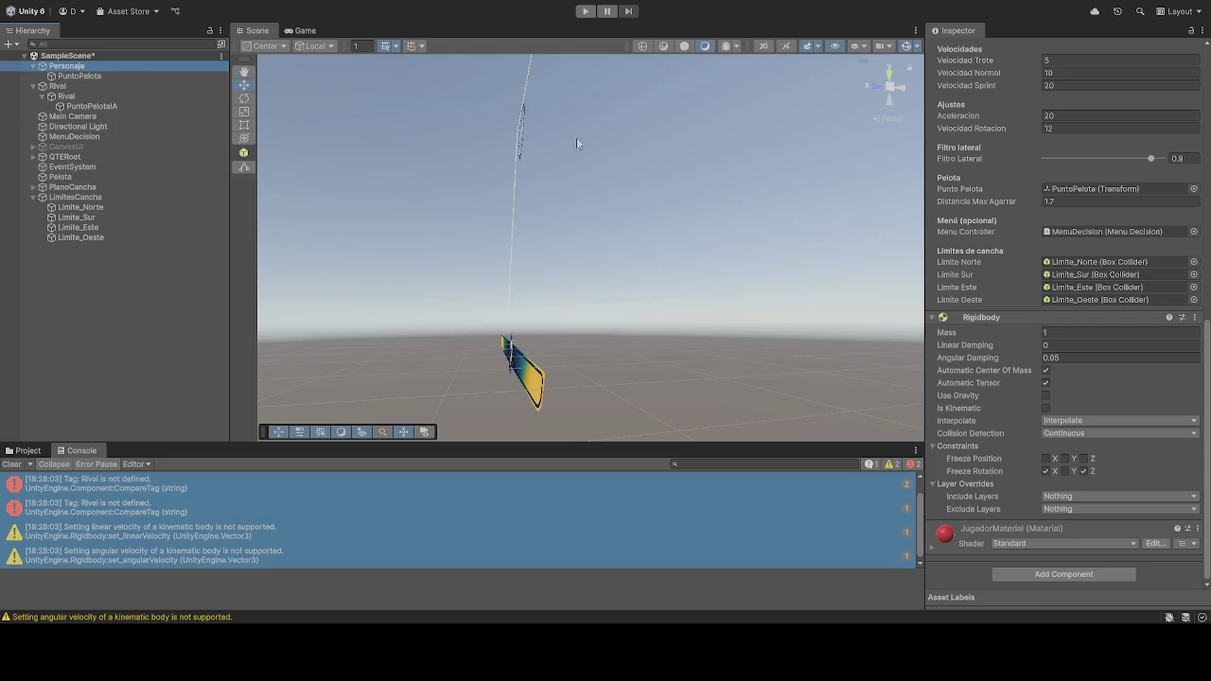
Step: Check the Rival object, set the Pelota ball's tag to Pelota, and start play mode
{"action": "scroll", "coordinate": [1005, 208], "scroll_direction": "up", "scroll_amount": 15}
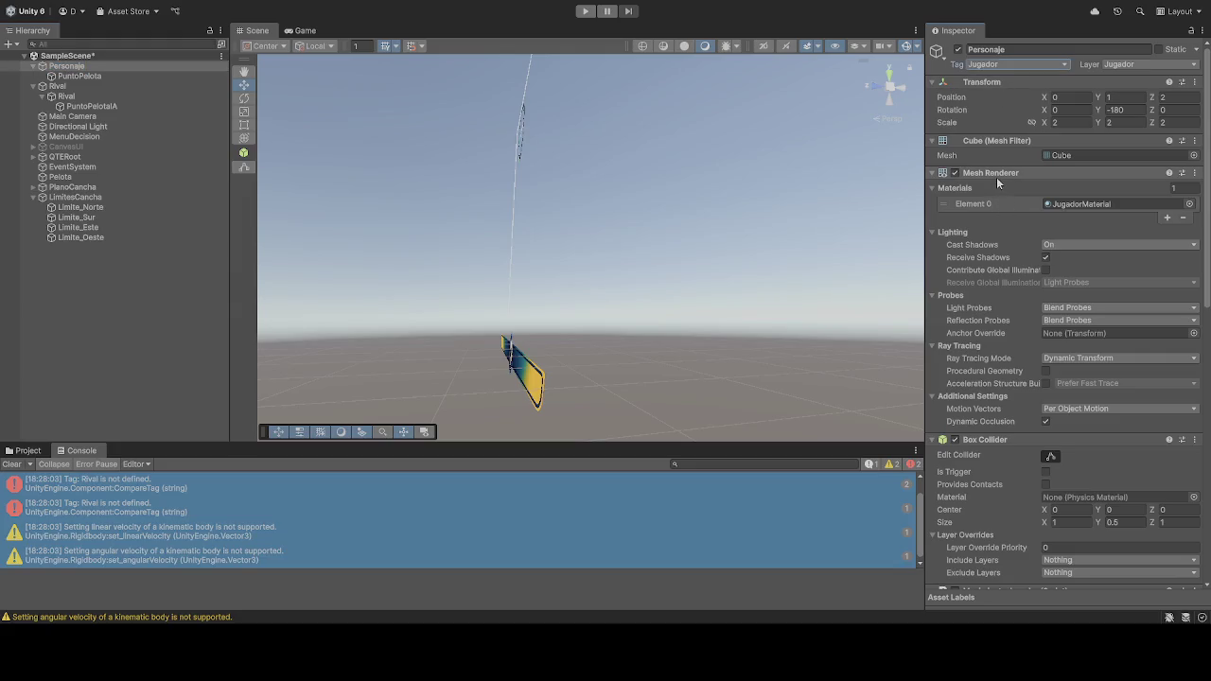
{"action": "left_click", "coordinate": [81, 87]}
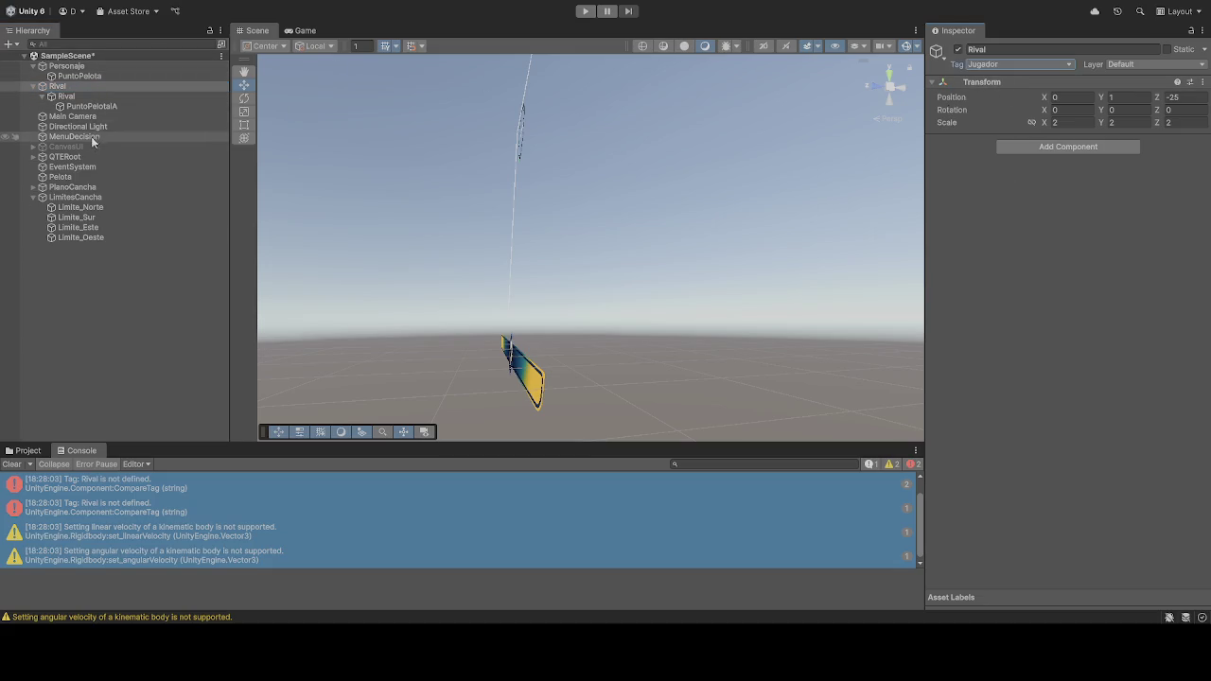
{"action": "left_click", "coordinate": [82, 179]}
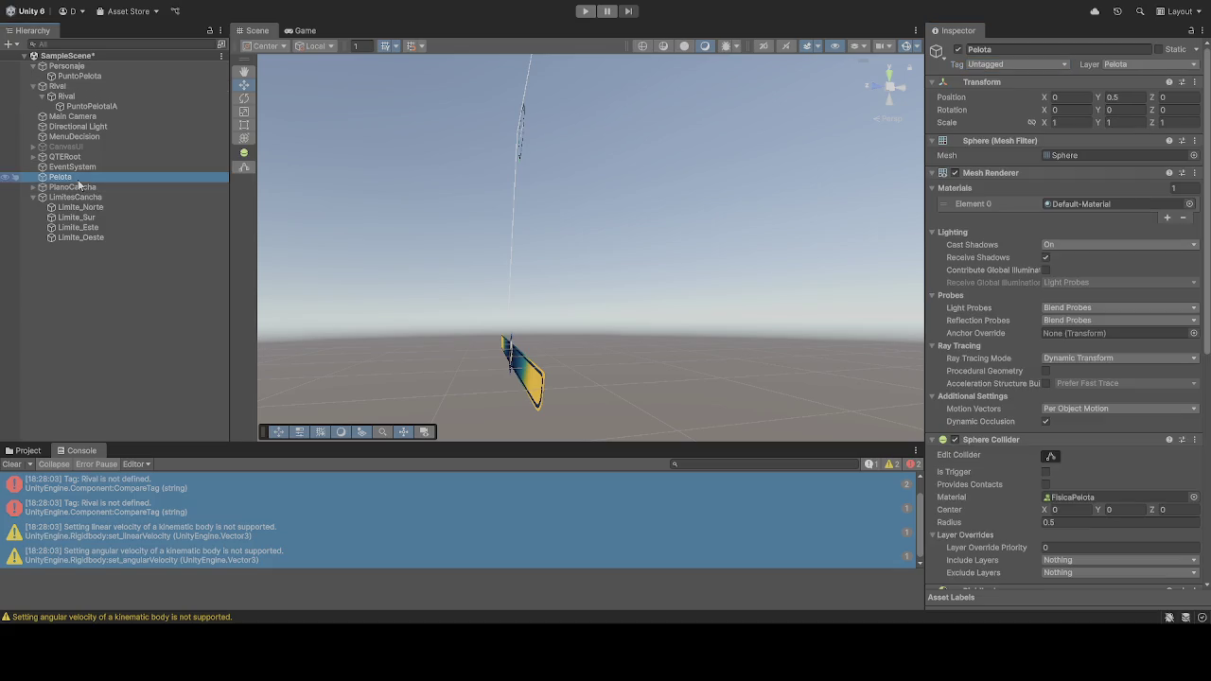
{"action": "left_click", "coordinate": [984, 64]}
{"action": "left_click", "coordinate": [995, 207]}
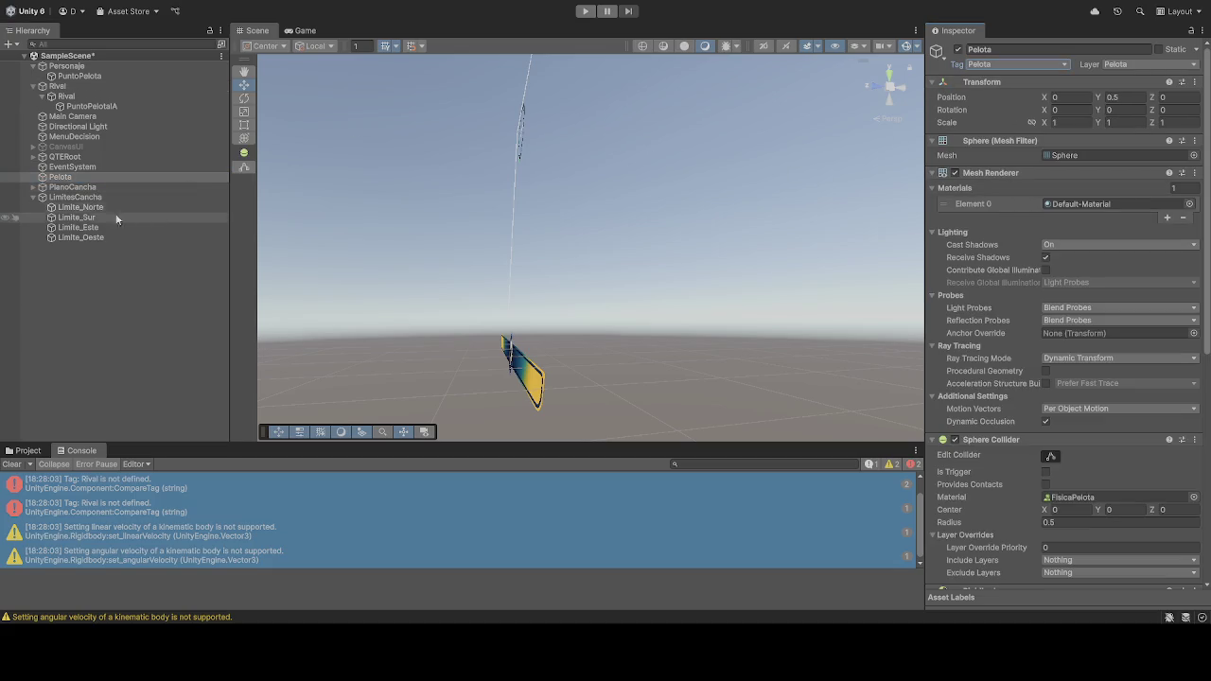
{"action": "left_click", "coordinate": [586, 11]}
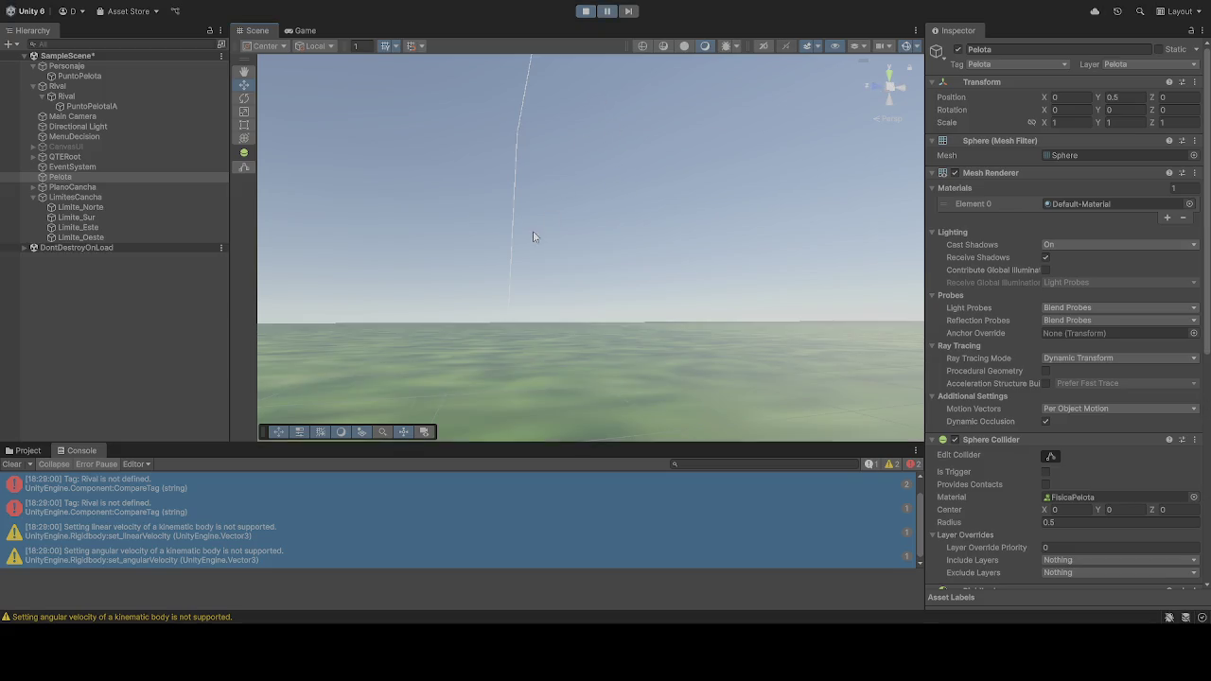
Step: Stop play, tag the Cancha object under PlanoCancha as Cancha, then run and pause the scene
{"action": "left_click", "coordinate": [585, 11]}
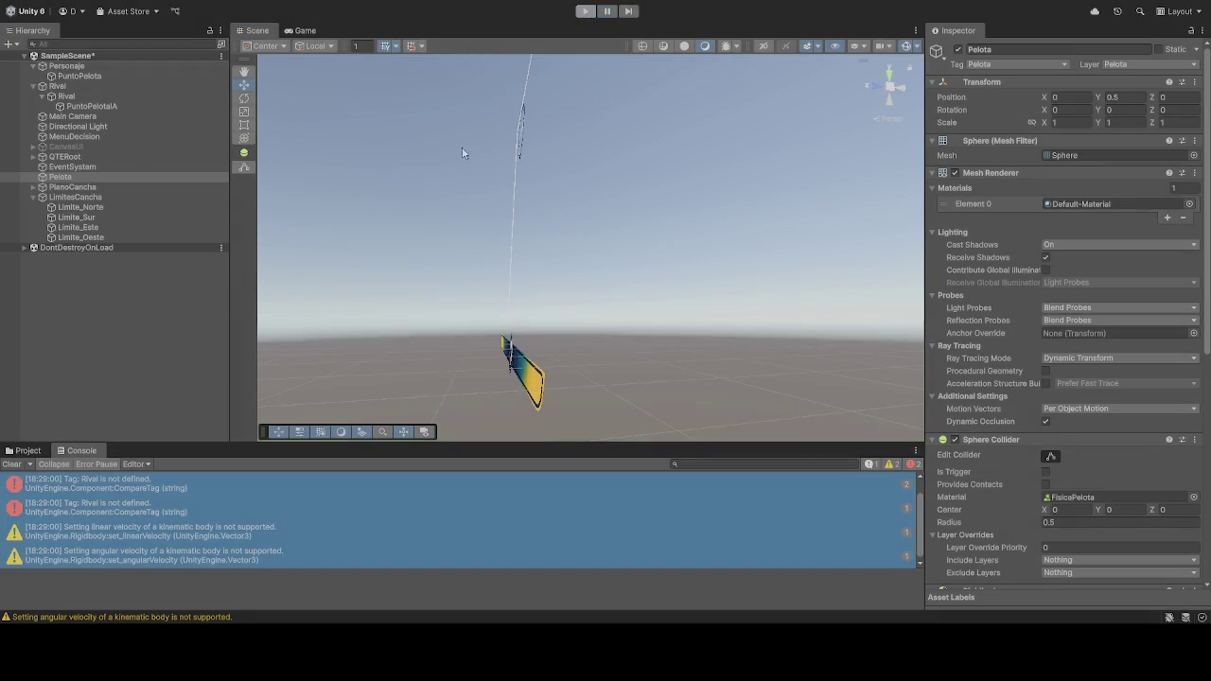
{"action": "left_click", "coordinate": [83, 197]}
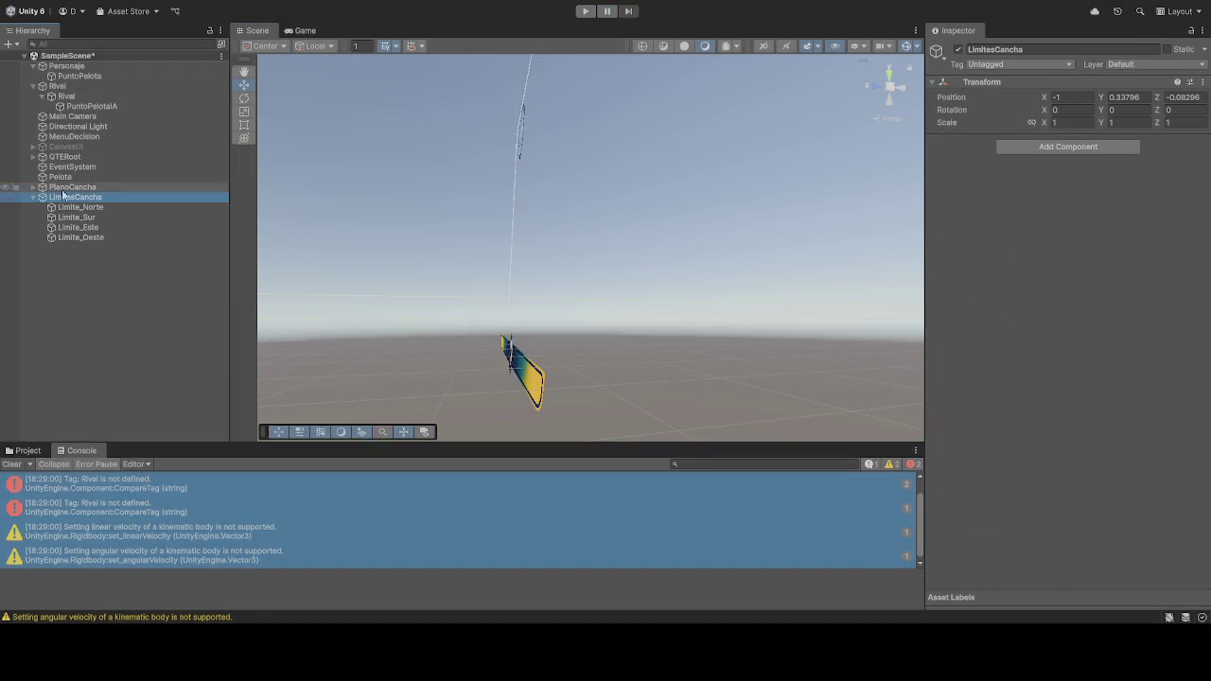
{"action": "left_click", "coordinate": [32, 197]}
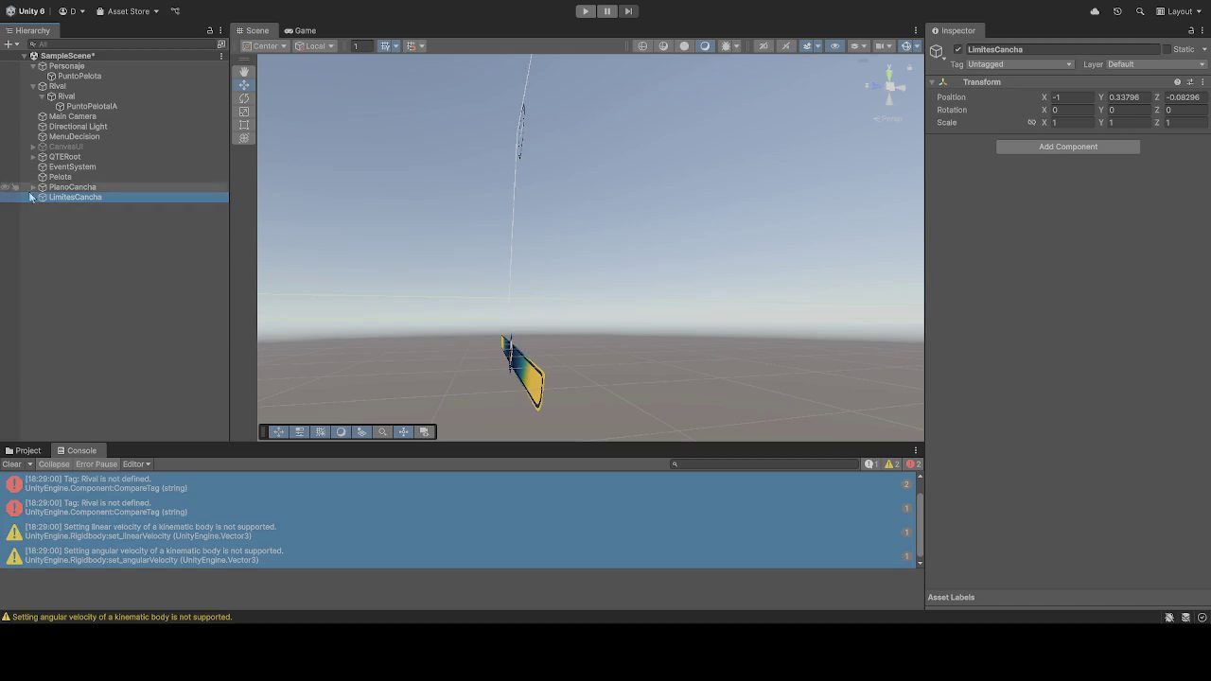
{"action": "left_click", "coordinate": [34, 187]}
{"action": "left_click", "coordinate": [66, 197]}
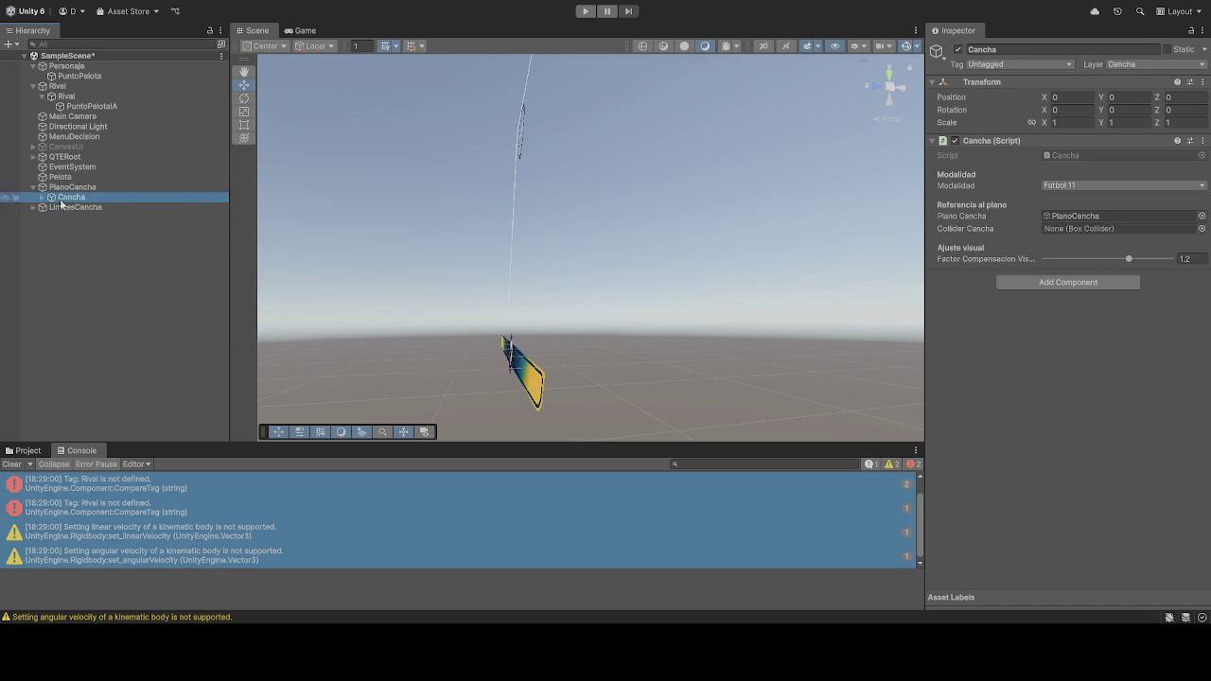
{"action": "left_click", "coordinate": [1005, 65]}
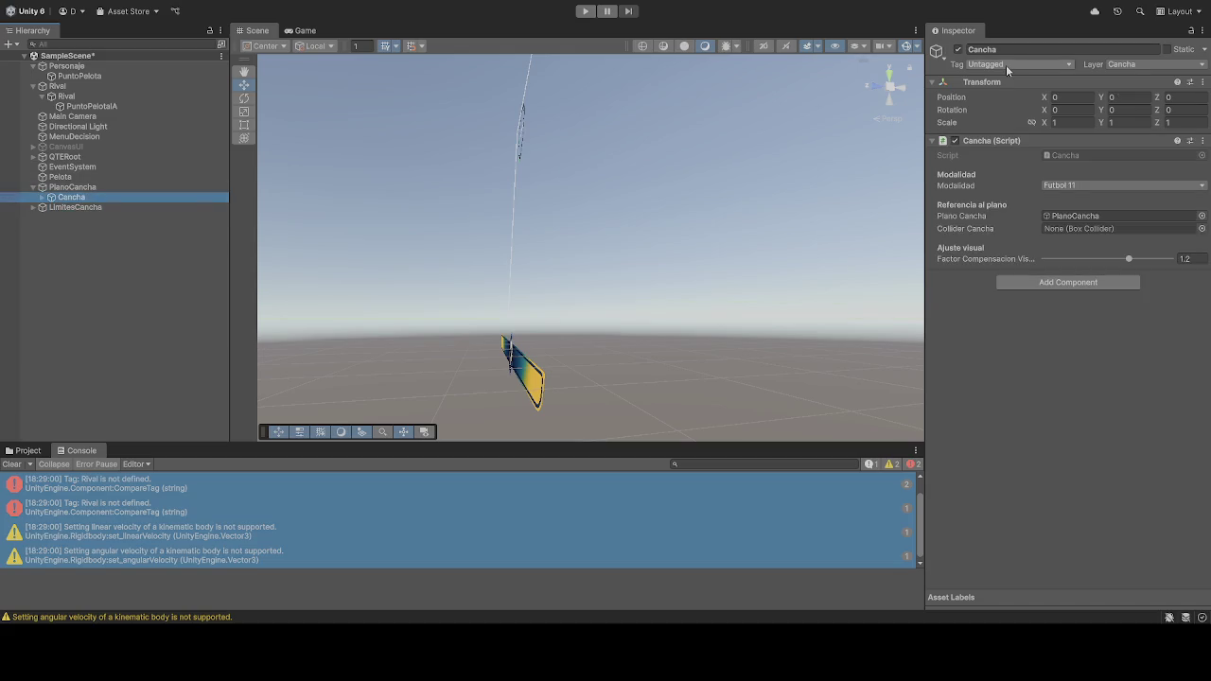
{"action": "left_click", "coordinate": [1009, 216]}
{"action": "left_click", "coordinate": [584, 11]}
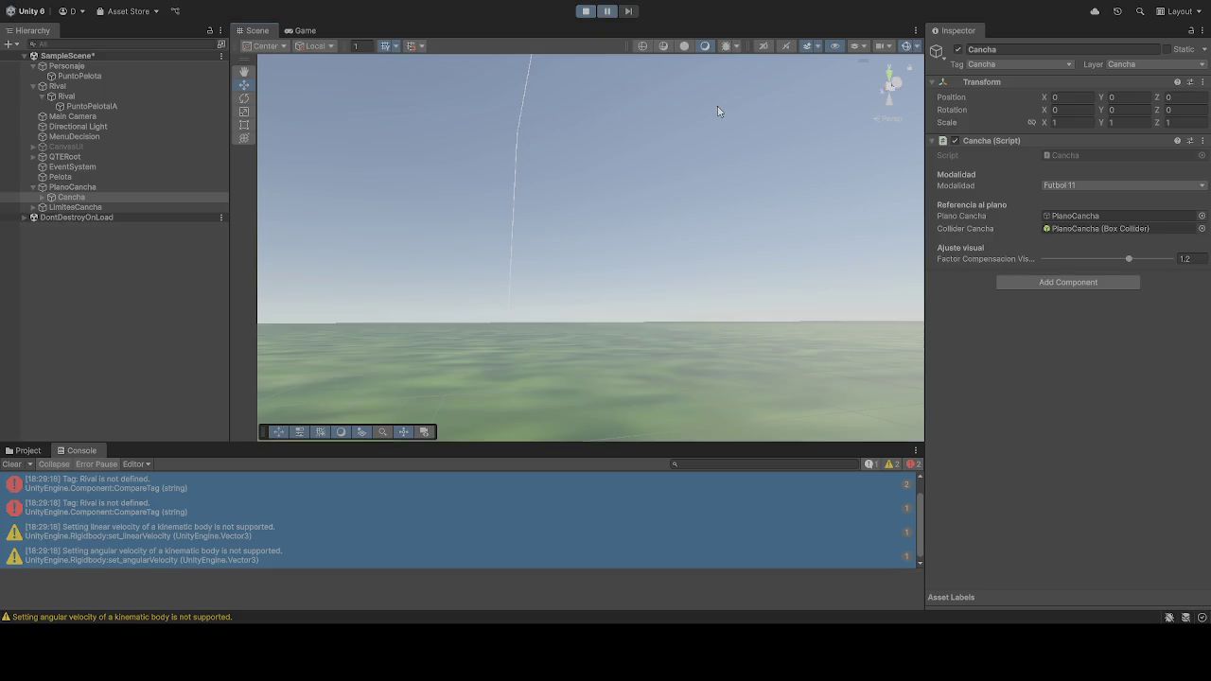
{"action": "left_click", "coordinate": [609, 13]}
Step: Select QTERoot, exit play mode with Ctrl+P, and select the Rival object
{"action": "left_click", "coordinate": [598, 81]}
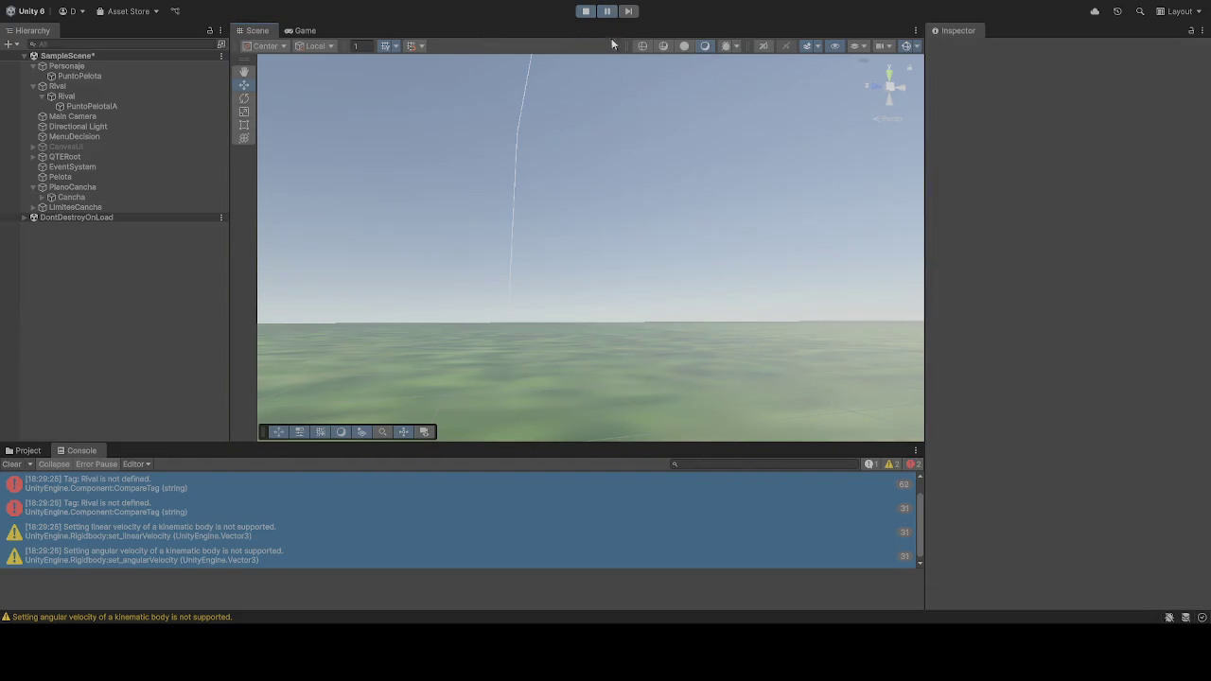
{"action": "left_click", "coordinate": [616, 117]}
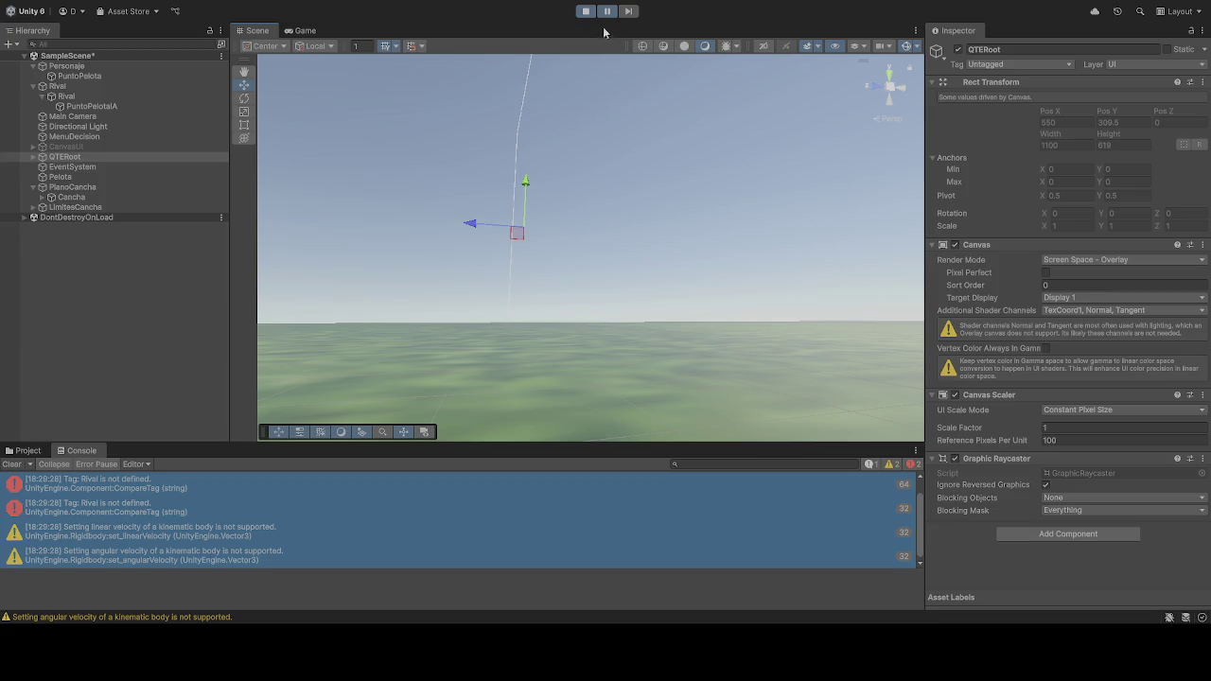
{"action": "key", "text": "ctrl+p"}
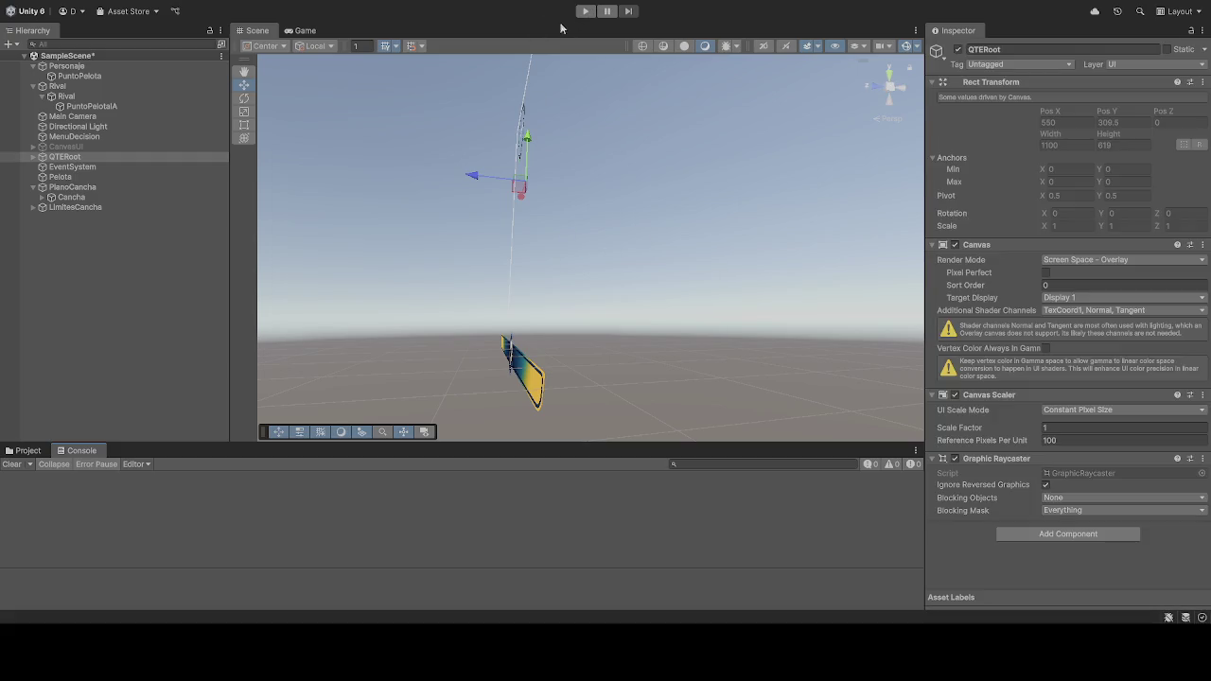
{"action": "left_click", "coordinate": [66, 96]}
{"action": "scroll", "coordinate": [1010, 467], "scroll_direction": "down", "scroll_amount": 10}
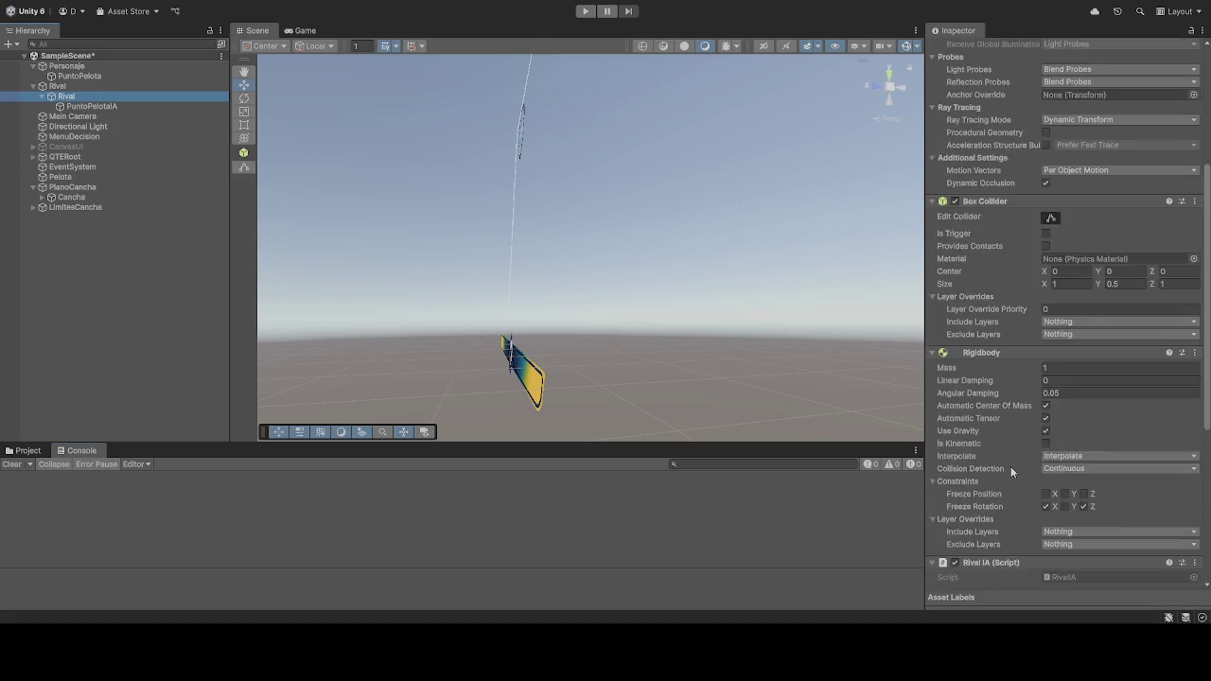
Step: Run the game, inspect the parent Rival, child Rival cube and PuntoPelotaA, then stop
{"action": "scroll", "coordinate": [1010, 466], "scroll_direction": "down", "scroll_amount": 5}
{"action": "left_click", "coordinate": [585, 11]}
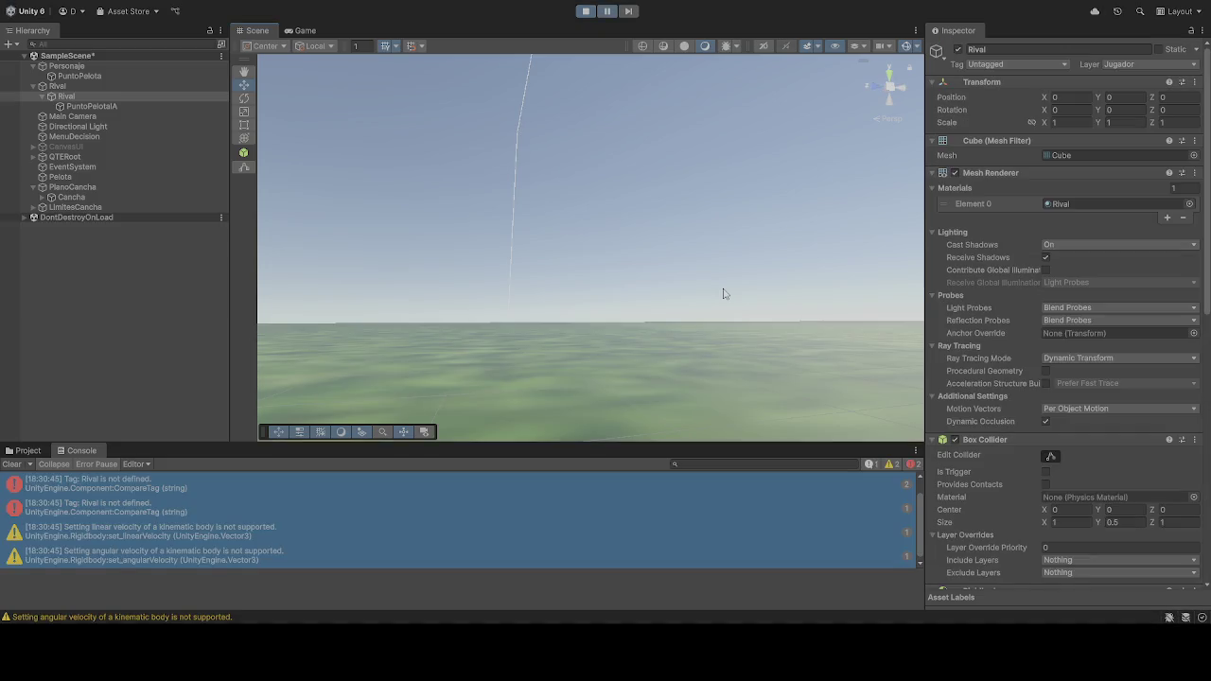
{"action": "left_click", "coordinate": [83, 87]}
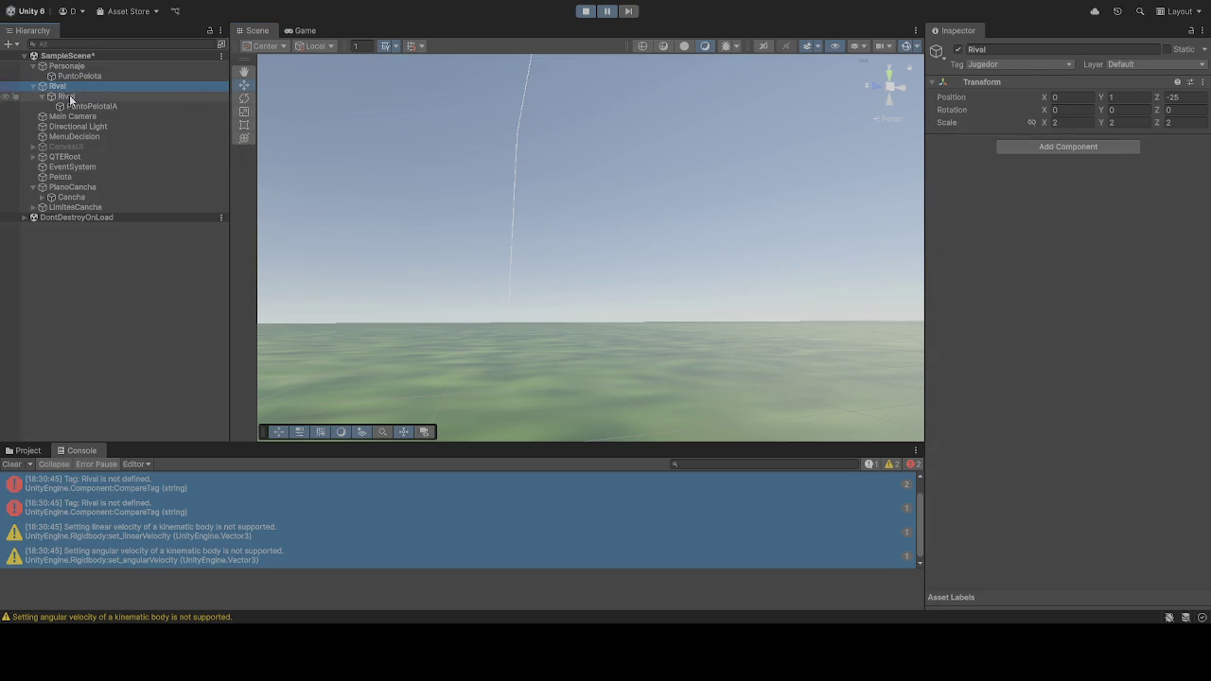
{"action": "left_click", "coordinate": [87, 97]}
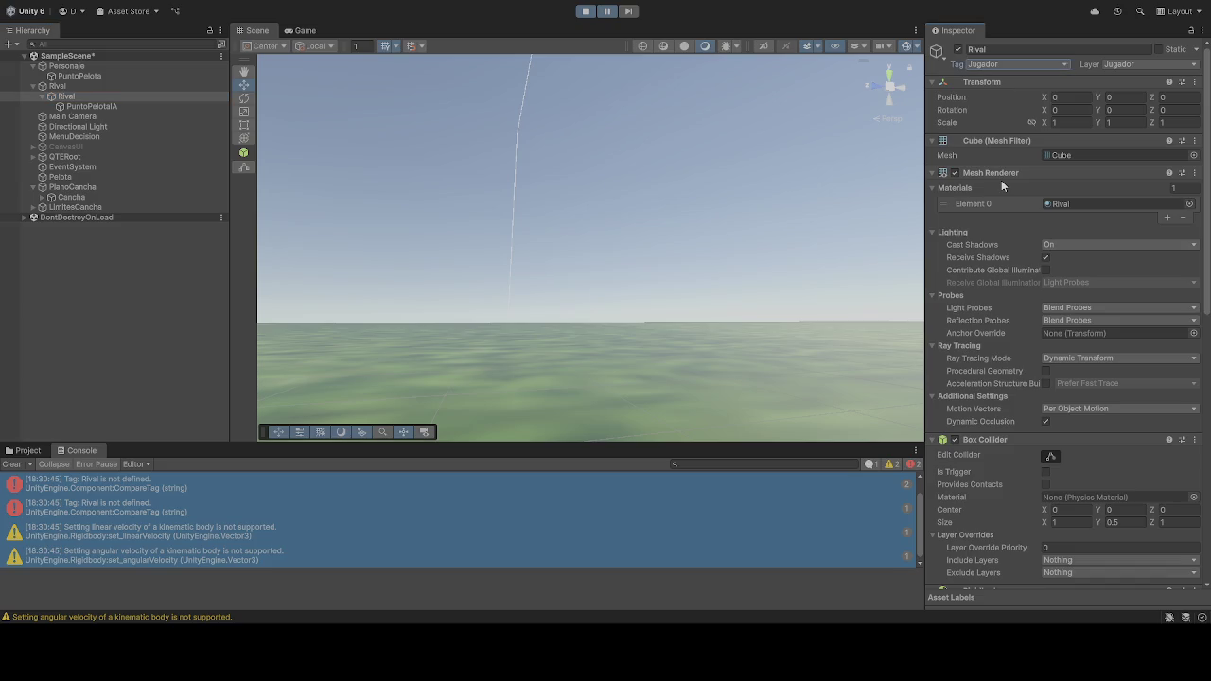
{"action": "left_click", "coordinate": [127, 105]}
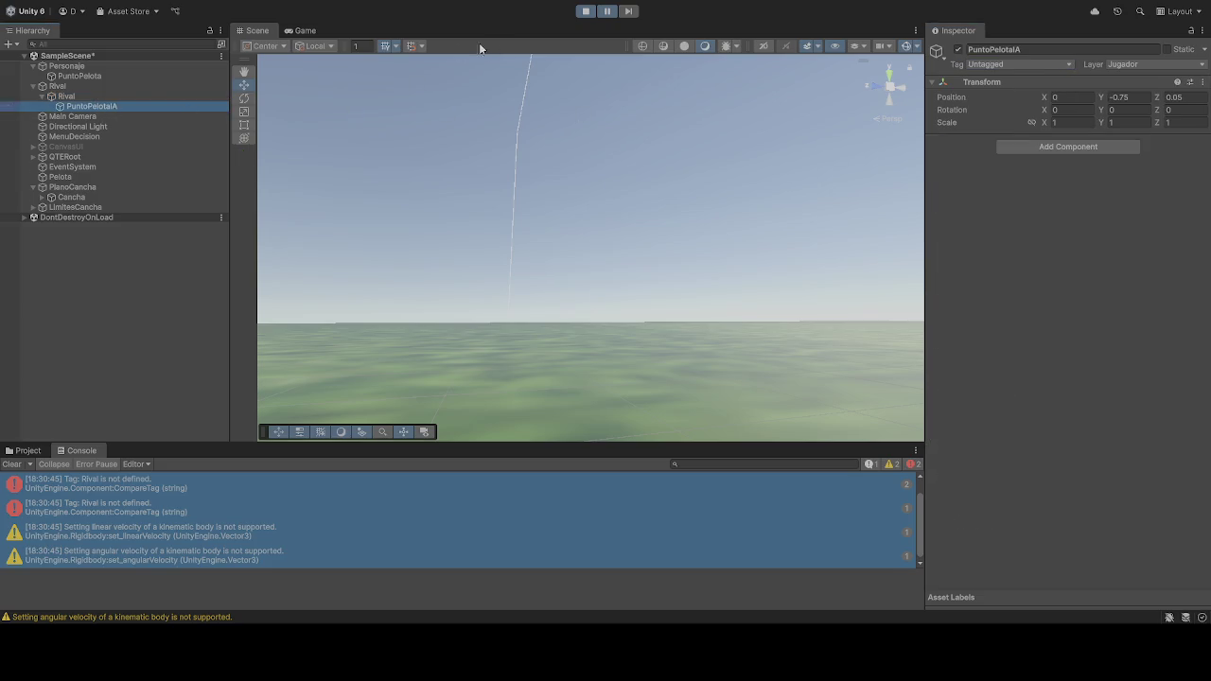
{"action": "left_click", "coordinate": [586, 10]}
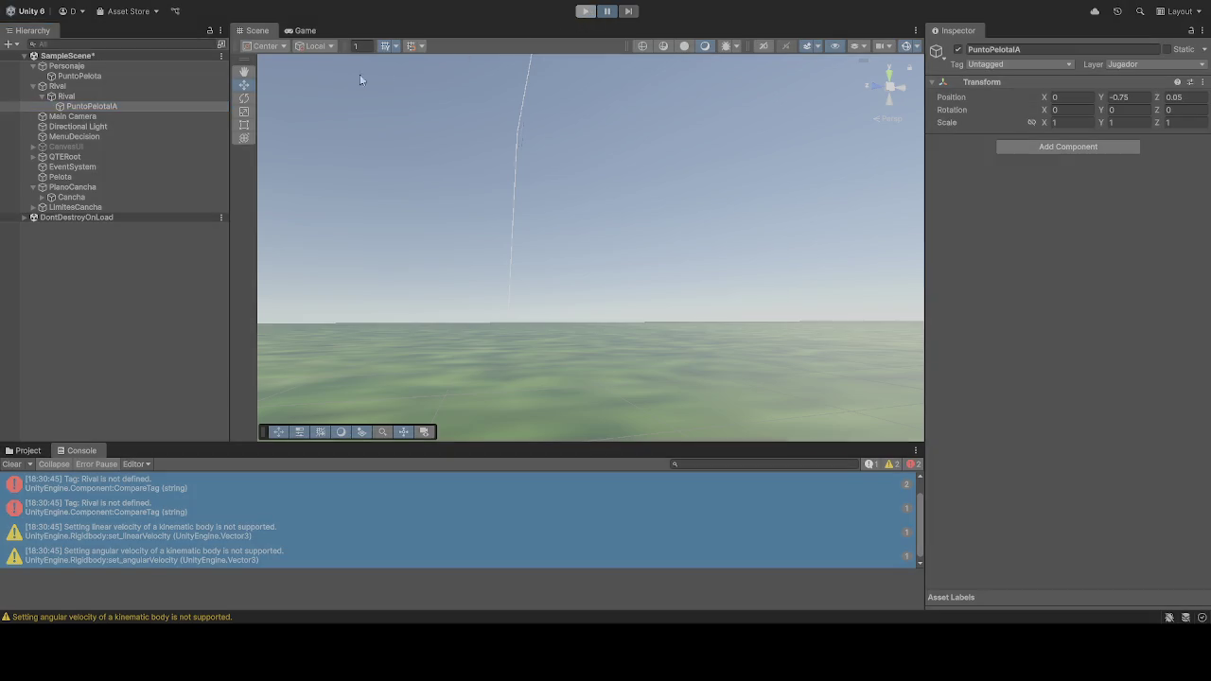
Step: Tag the child Rival cube as Jugador and run the game again
{"action": "left_click", "coordinate": [74, 98]}
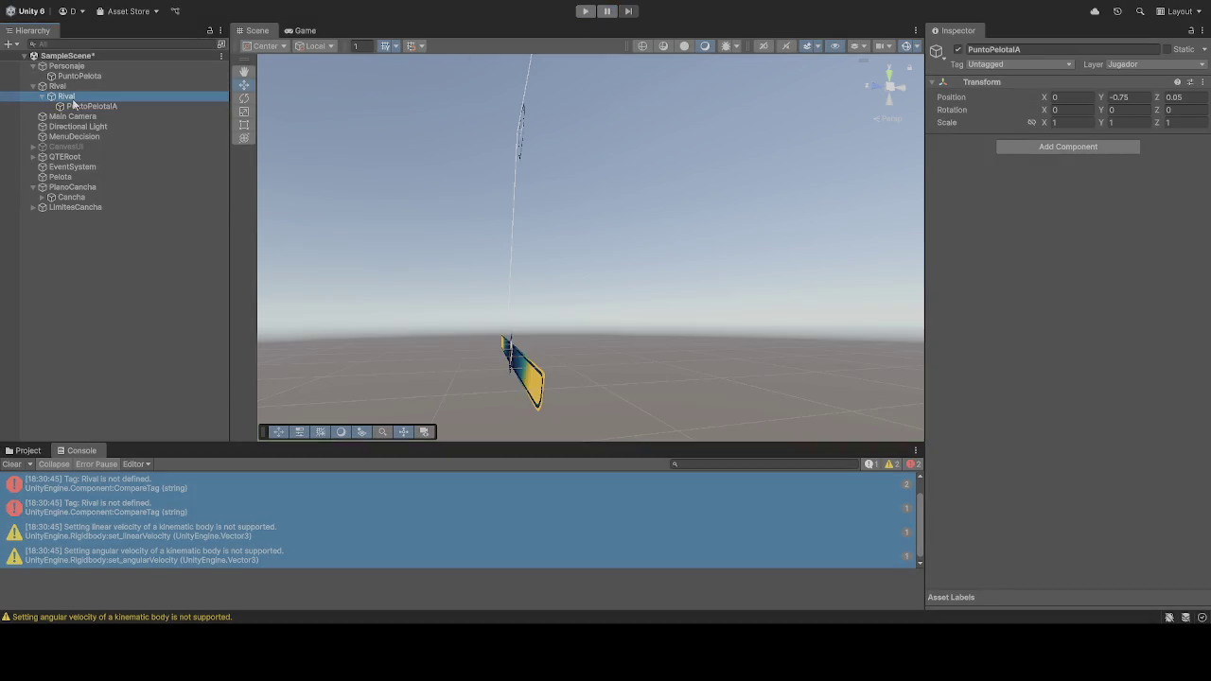
{"action": "left_click", "coordinate": [1017, 64]}
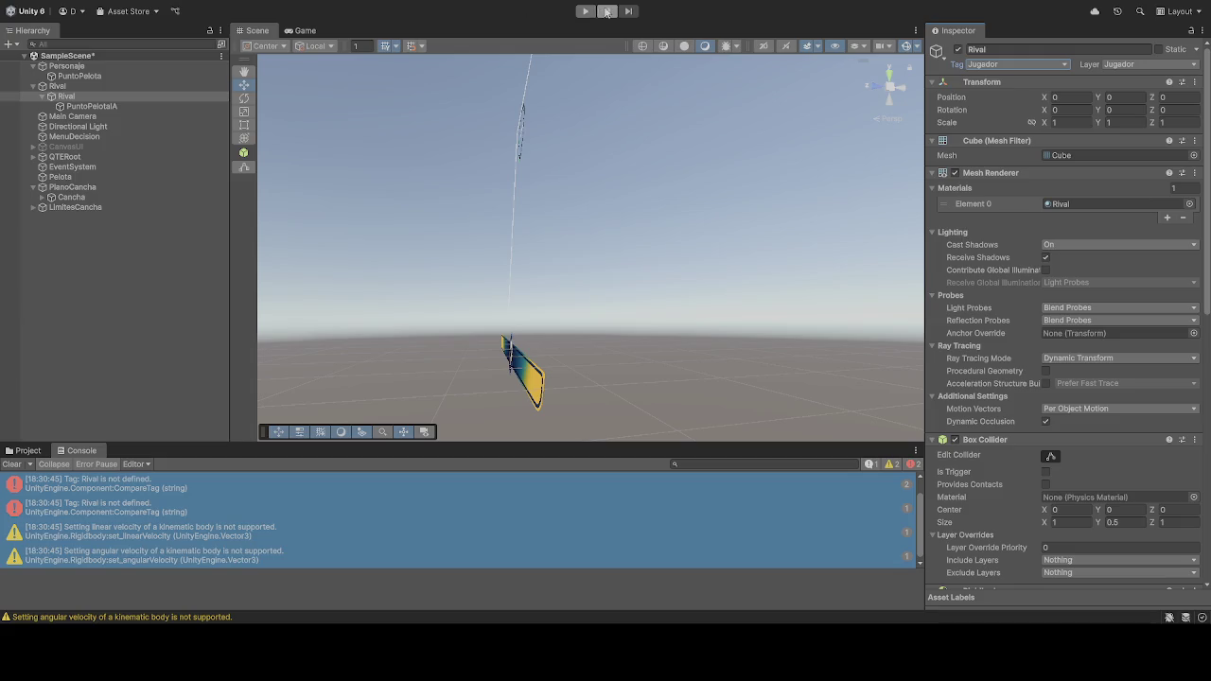
{"action": "left_click", "coordinate": [585, 10]}
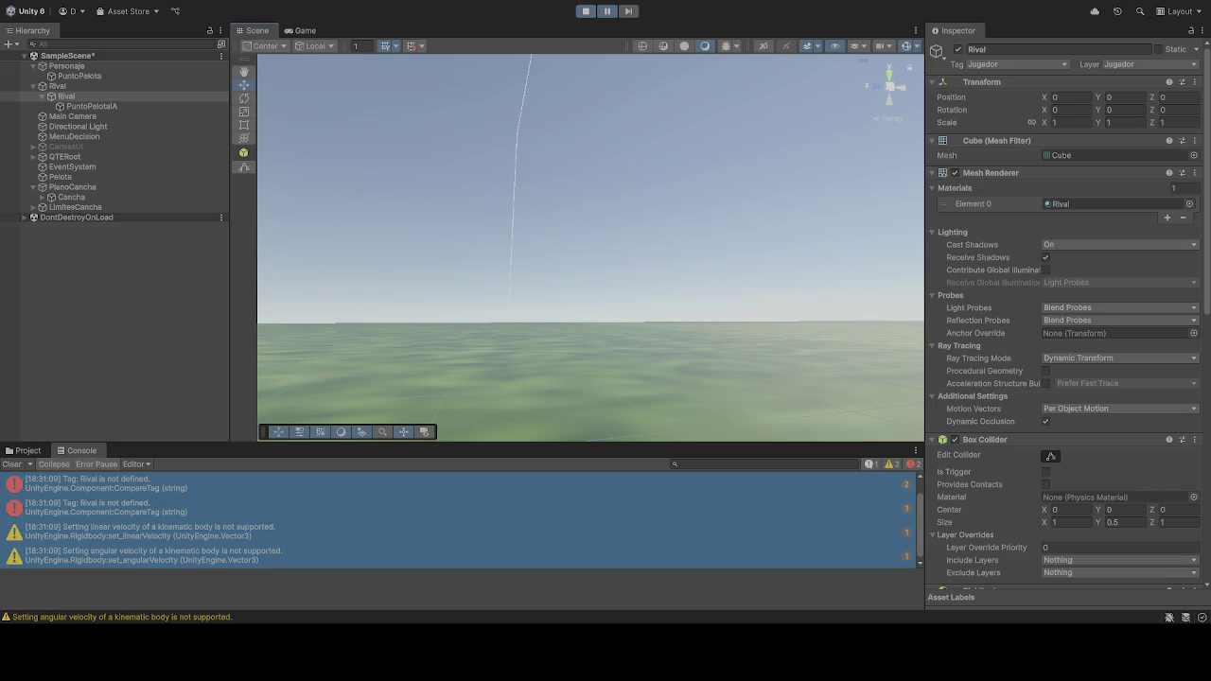
Step: Stop the game and review the Personaje player's and Pelota ball's components
{"action": "left_click", "coordinate": [586, 11]}
{"action": "scroll", "coordinate": [1081, 321], "scroll_direction": "down", "scroll_amount": 10}
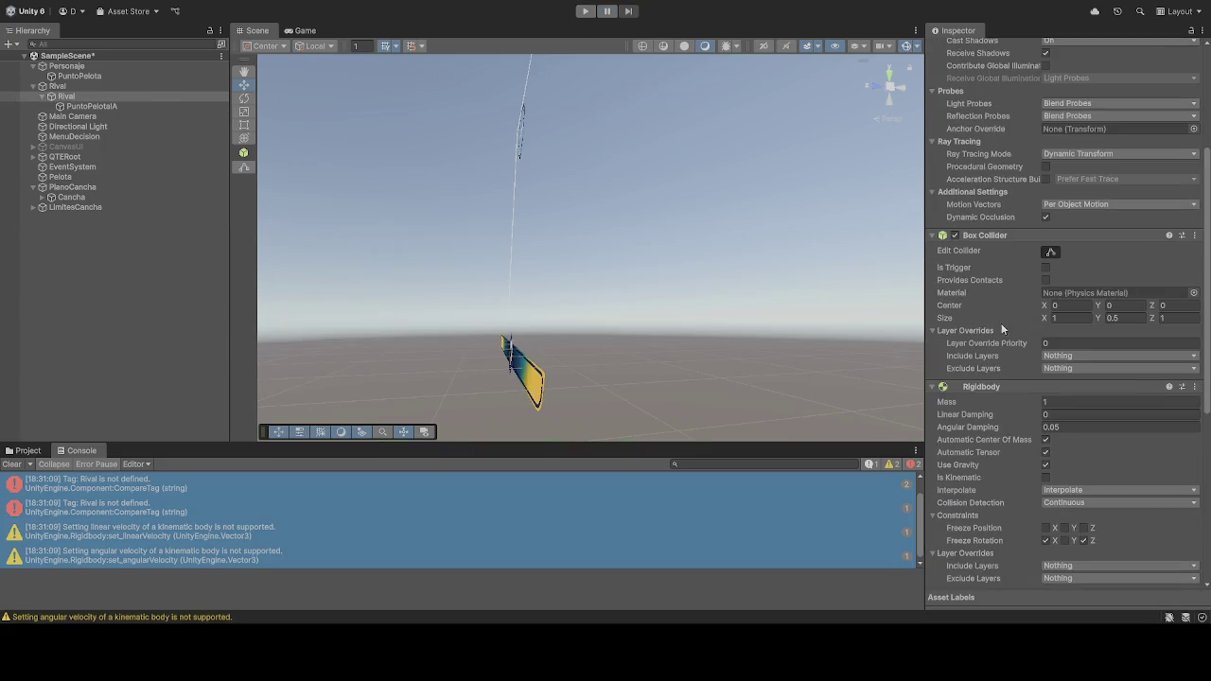
{"action": "scroll", "coordinate": [1003, 331], "scroll_direction": "down", "scroll_amount": 5}
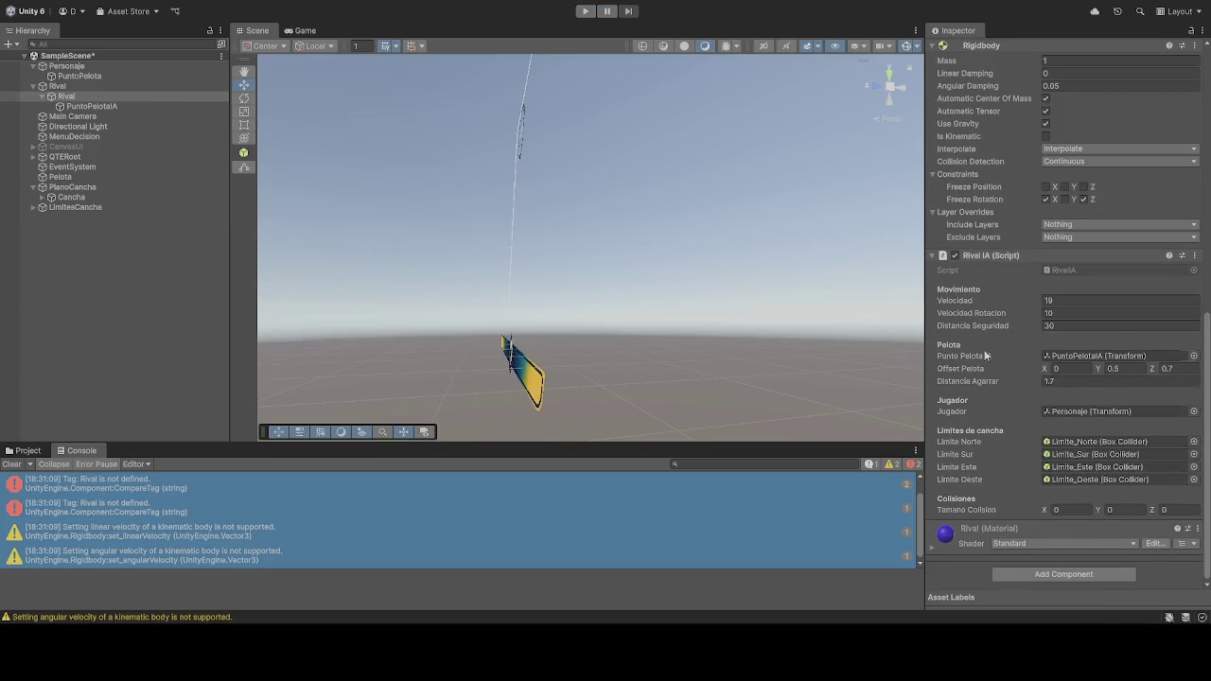
{"action": "left_click", "coordinate": [68, 66]}
{"action": "scroll", "coordinate": [1021, 339], "scroll_direction": "down", "scroll_amount": 1}
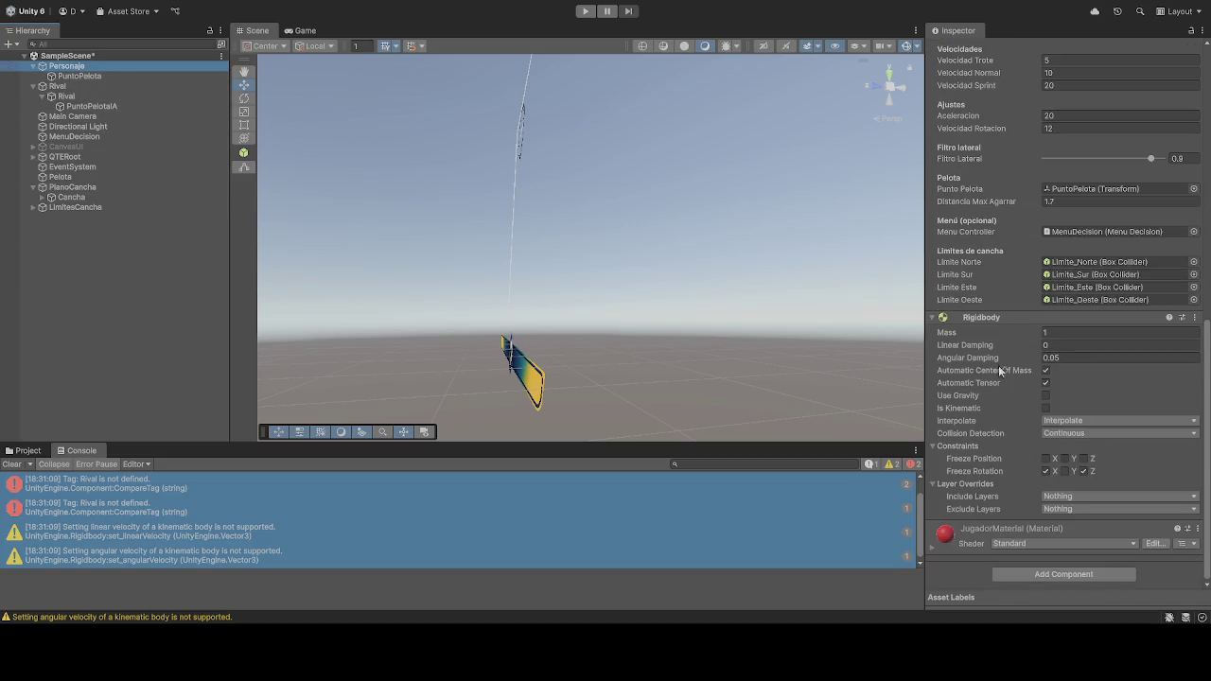
{"action": "scroll", "coordinate": [1003, 383], "scroll_direction": "up", "scroll_amount": 2}
{"action": "left_click", "coordinate": [61, 177]}
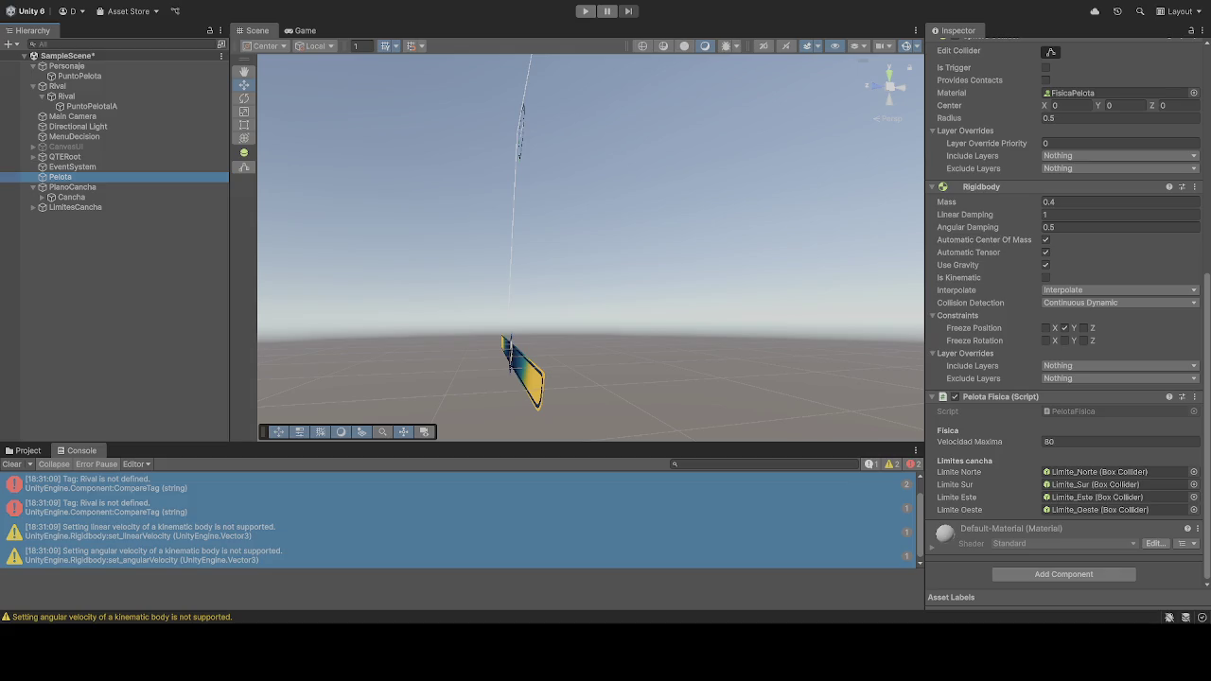
Step: Read the 'Tag: Rival is not defined' error details, then bring up the tag list
{"action": "left_click", "coordinate": [141, 488]}
{"action": "left_click", "coordinate": [156, 559], "text": "shift"}
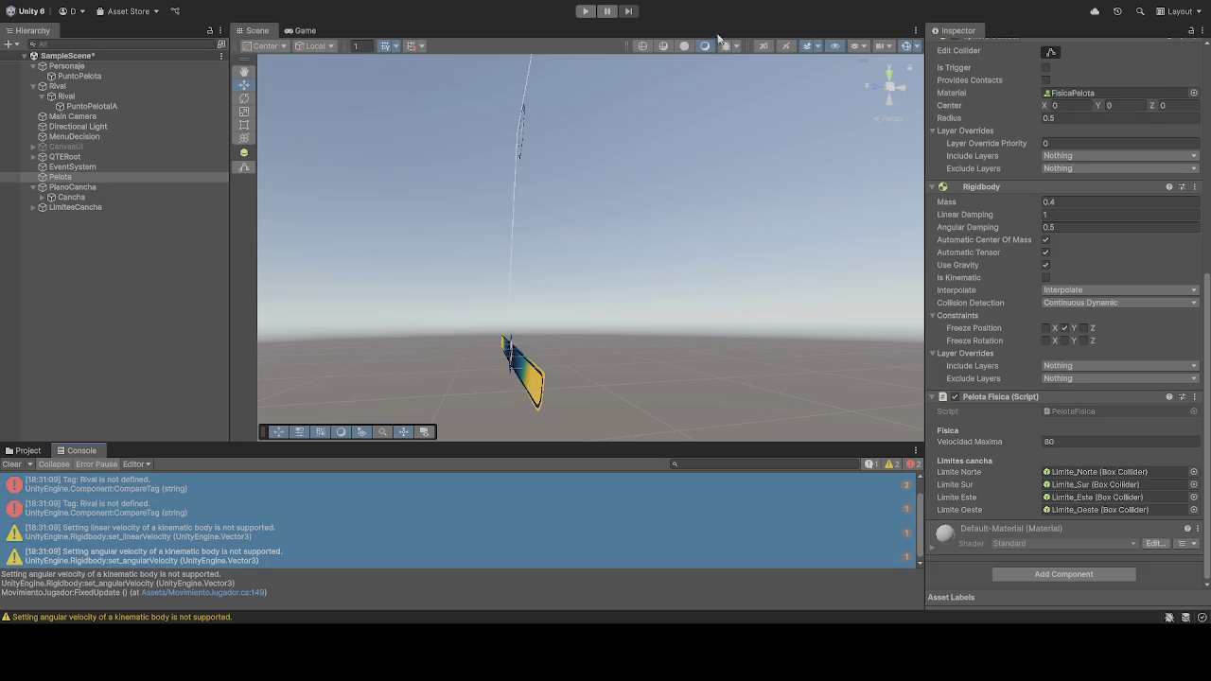
{"action": "scroll", "coordinate": [1005, 215], "scroll_direction": "up", "scroll_amount": 8}
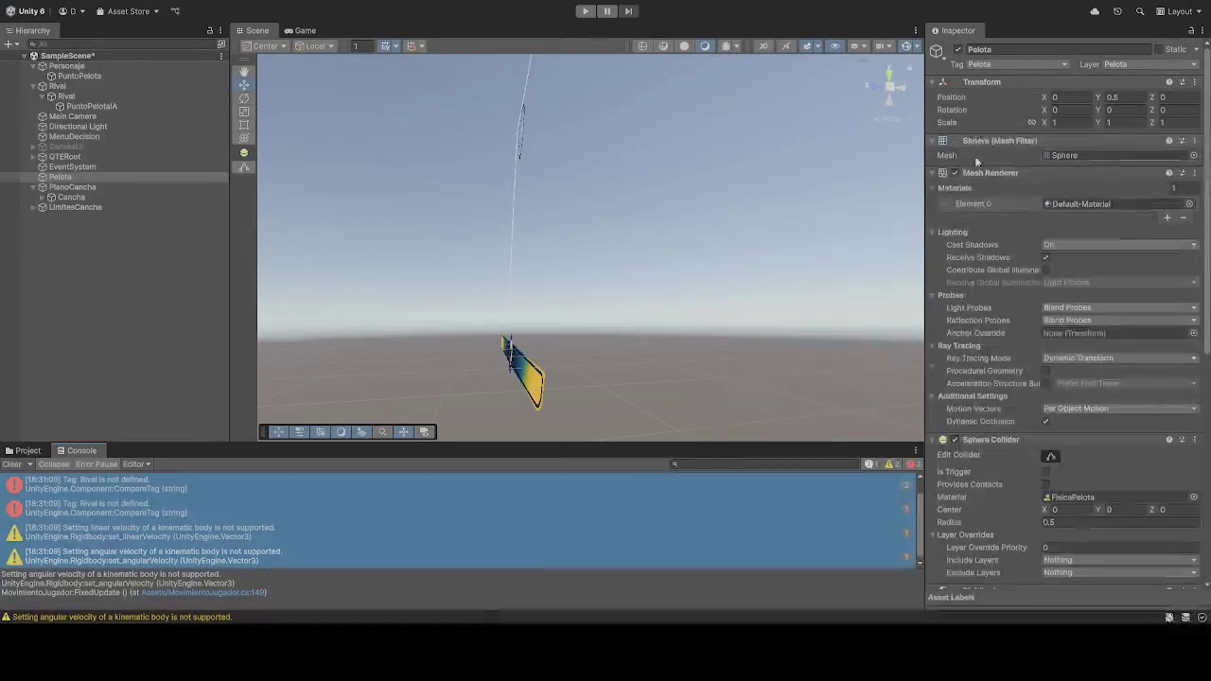
{"action": "left_click", "coordinate": [998, 64]}
Step: Add a Rival tag in Tags & Layers and assign it to the child Rival cube
{"action": "left_click", "coordinate": [999, 242]}
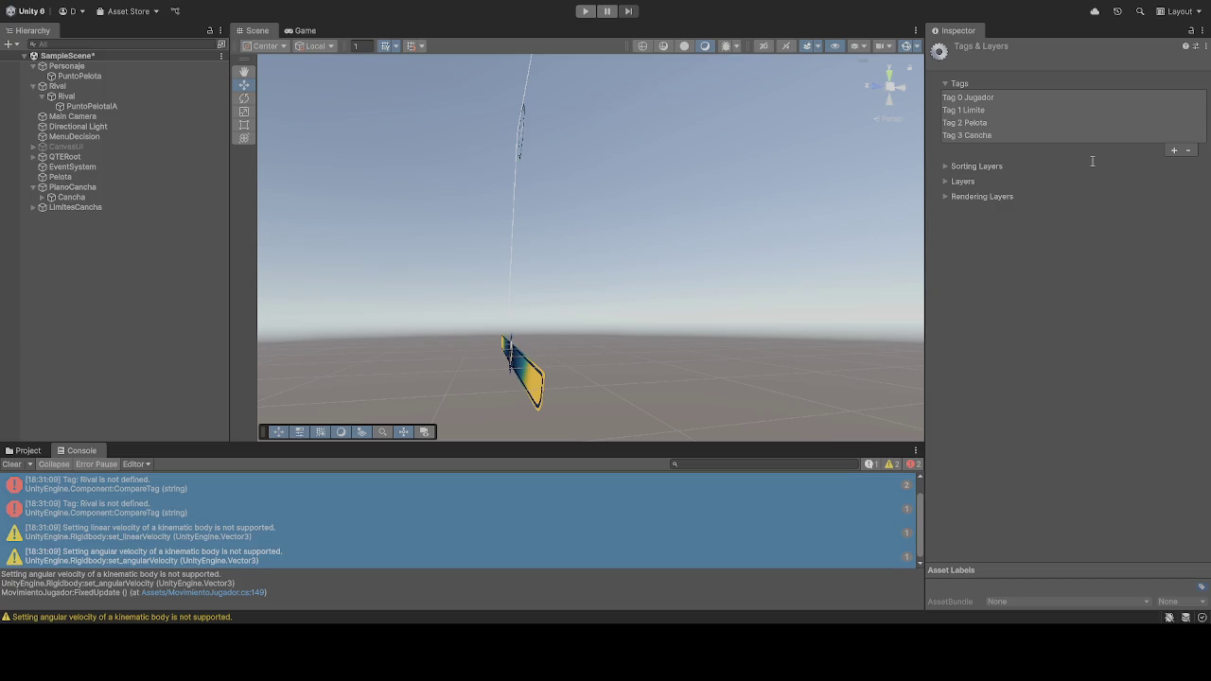
{"action": "key", "text": "Return"}
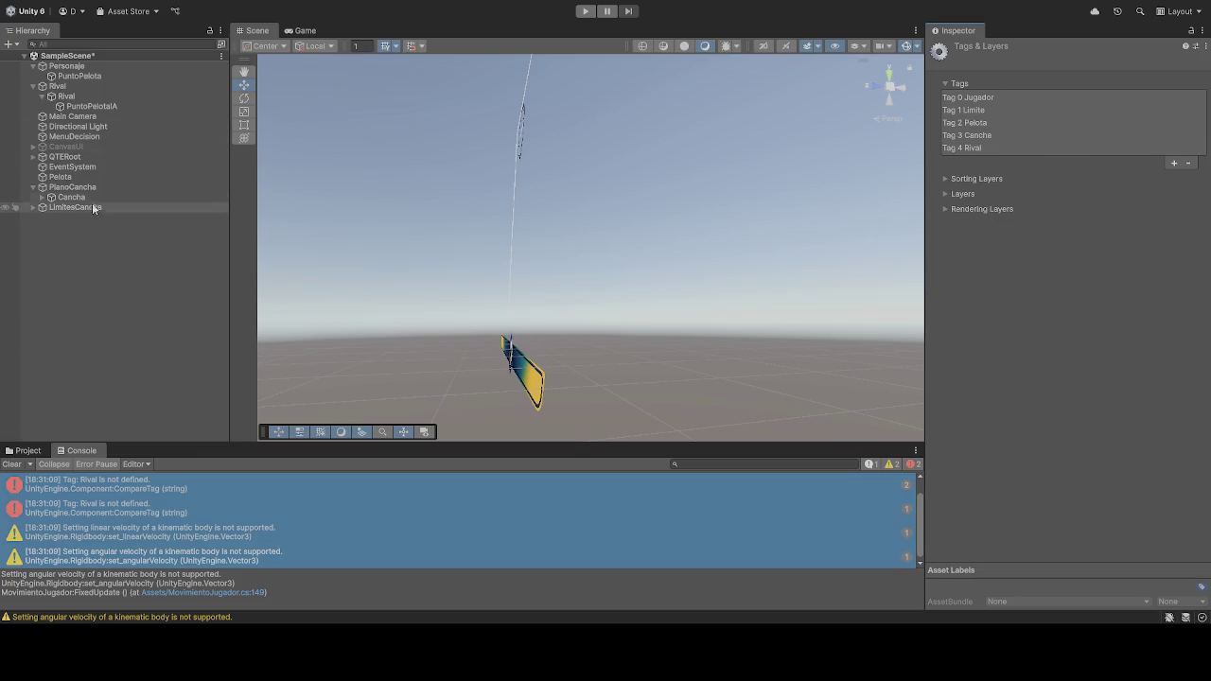
{"action": "left_click", "coordinate": [66, 97]}
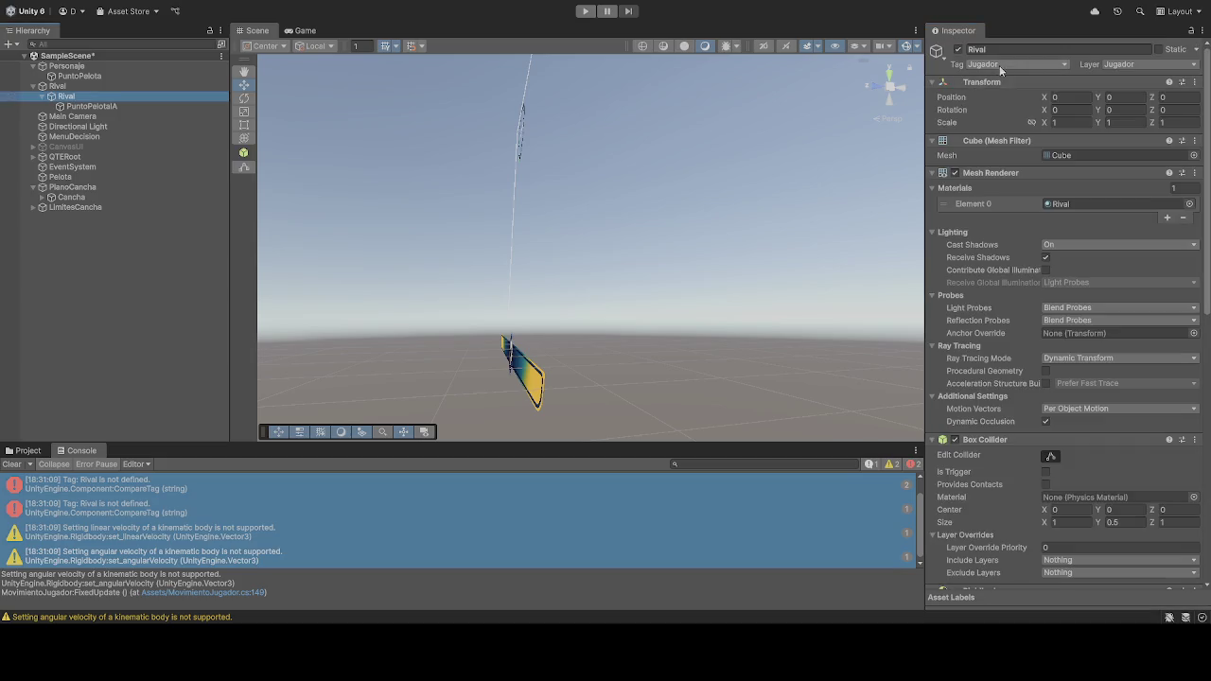
{"action": "left_click", "coordinate": [1011, 231]}
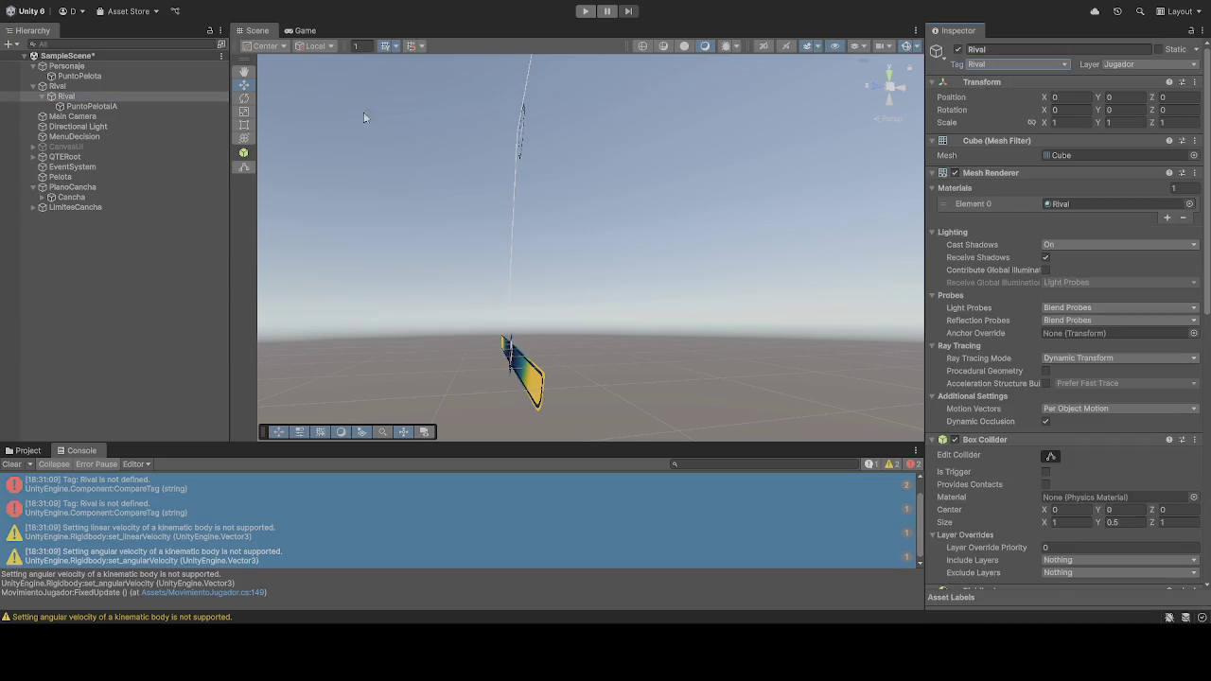
Step: Tag the parent Rival object as Rival and start the game
{"action": "left_click", "coordinate": [57, 86]}
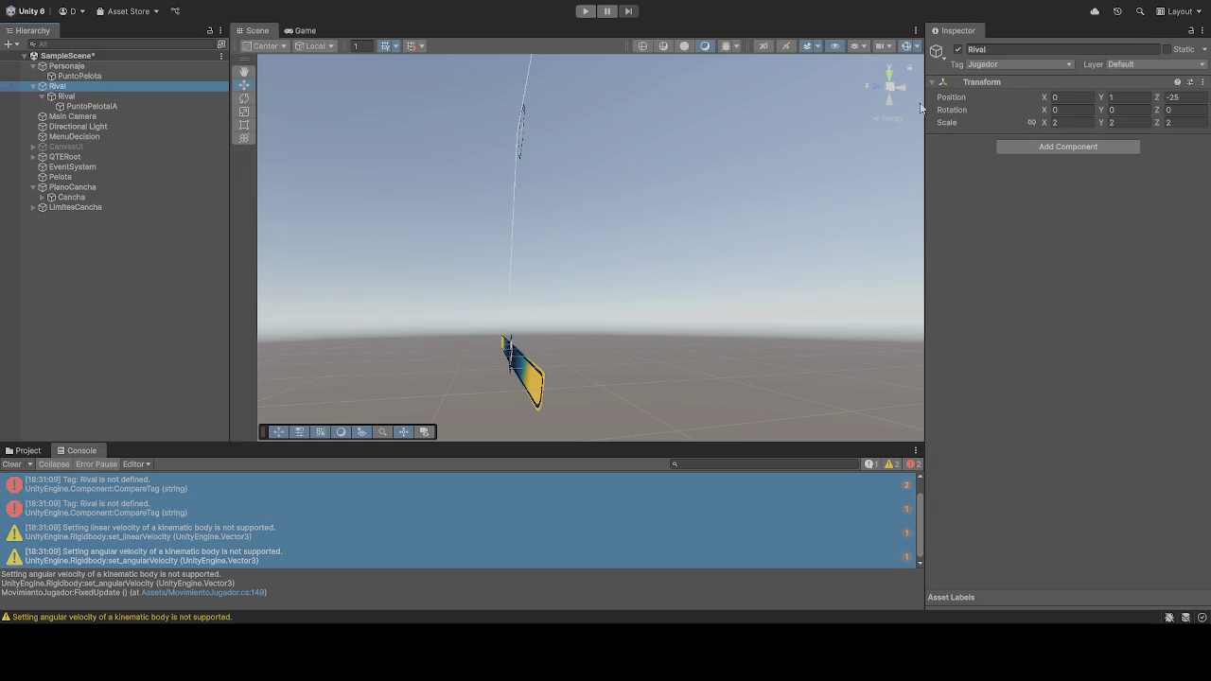
{"action": "left_click", "coordinate": [999, 234]}
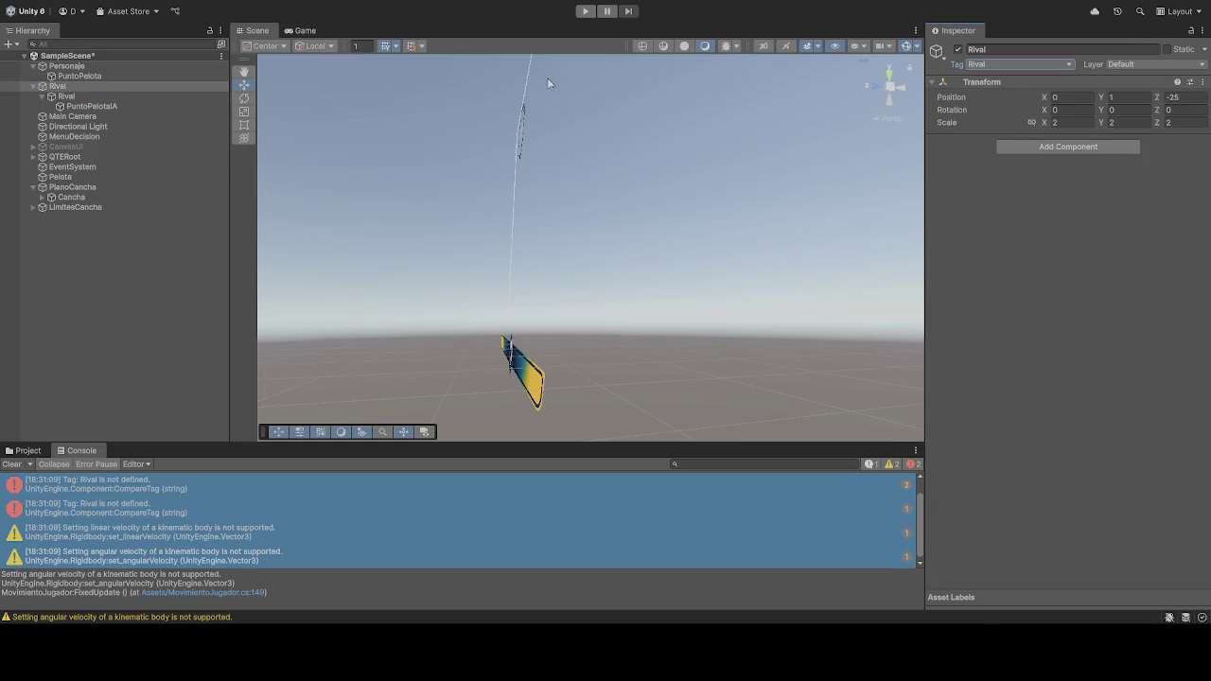
{"action": "left_click", "coordinate": [585, 11]}
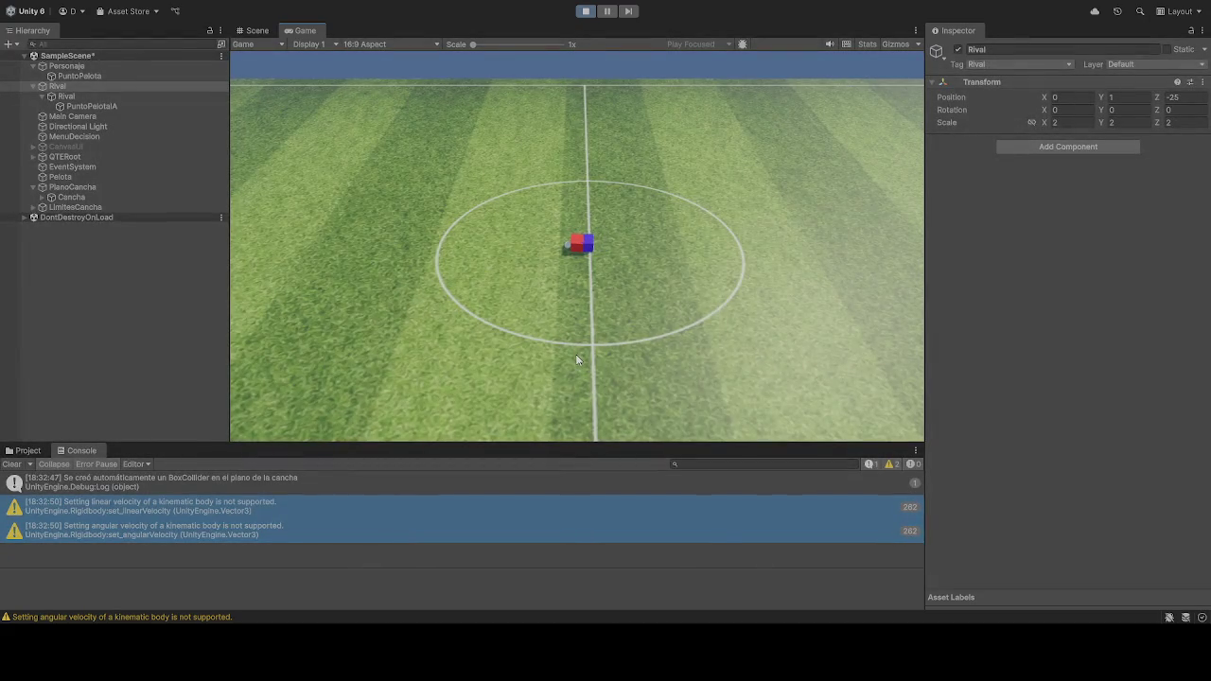
Step: Pause, stop, replay and finally stop the match, now free of Rival-tag errors
{"action": "left_click", "coordinate": [606, 10]}
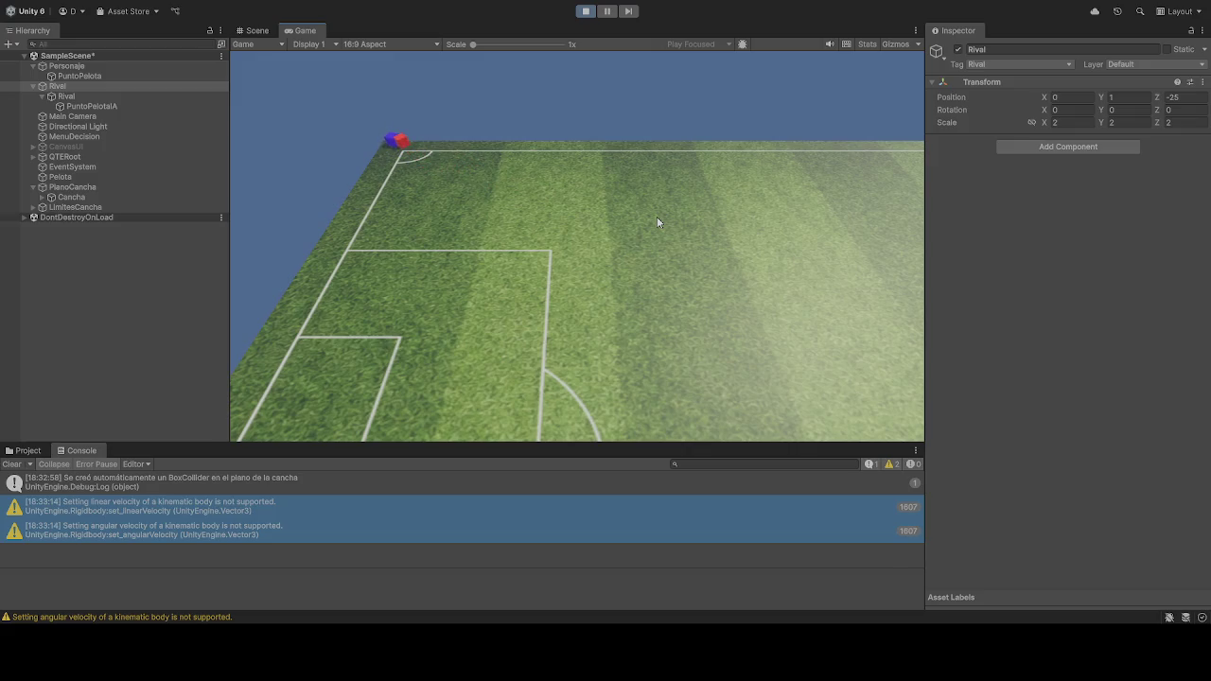
{"action": "left_click", "coordinate": [585, 13]}
{"action": "left_click", "coordinate": [586, 12]}
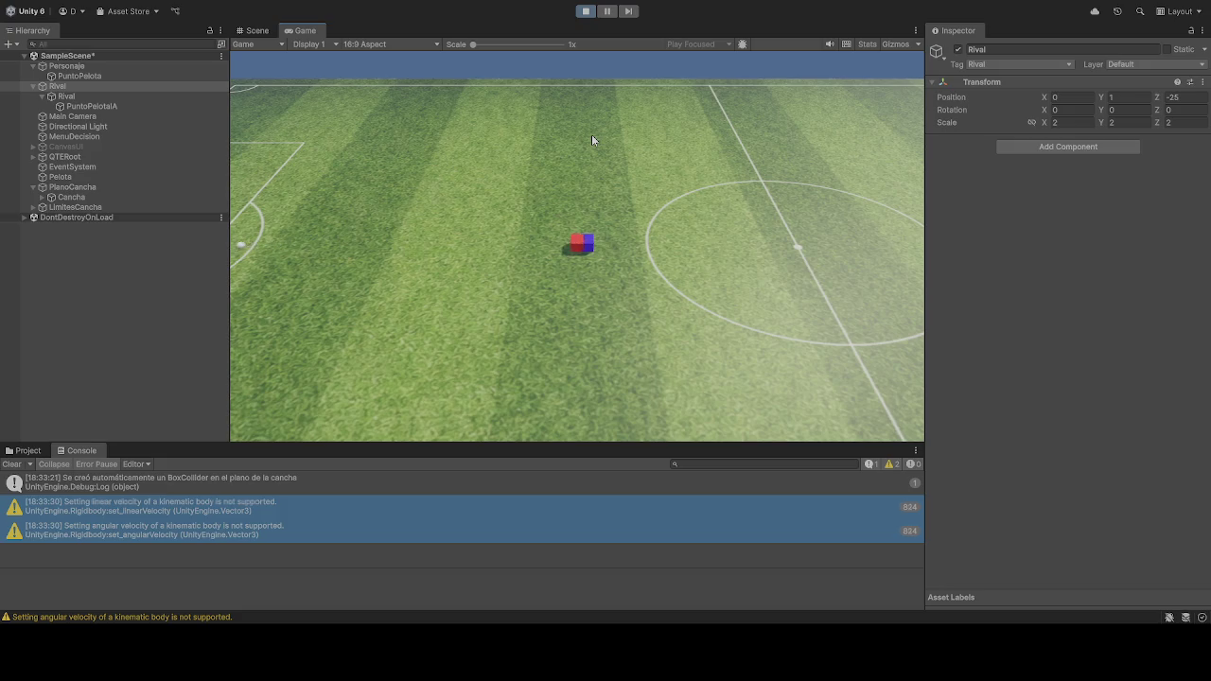
{"action": "left_click", "coordinate": [586, 12]}
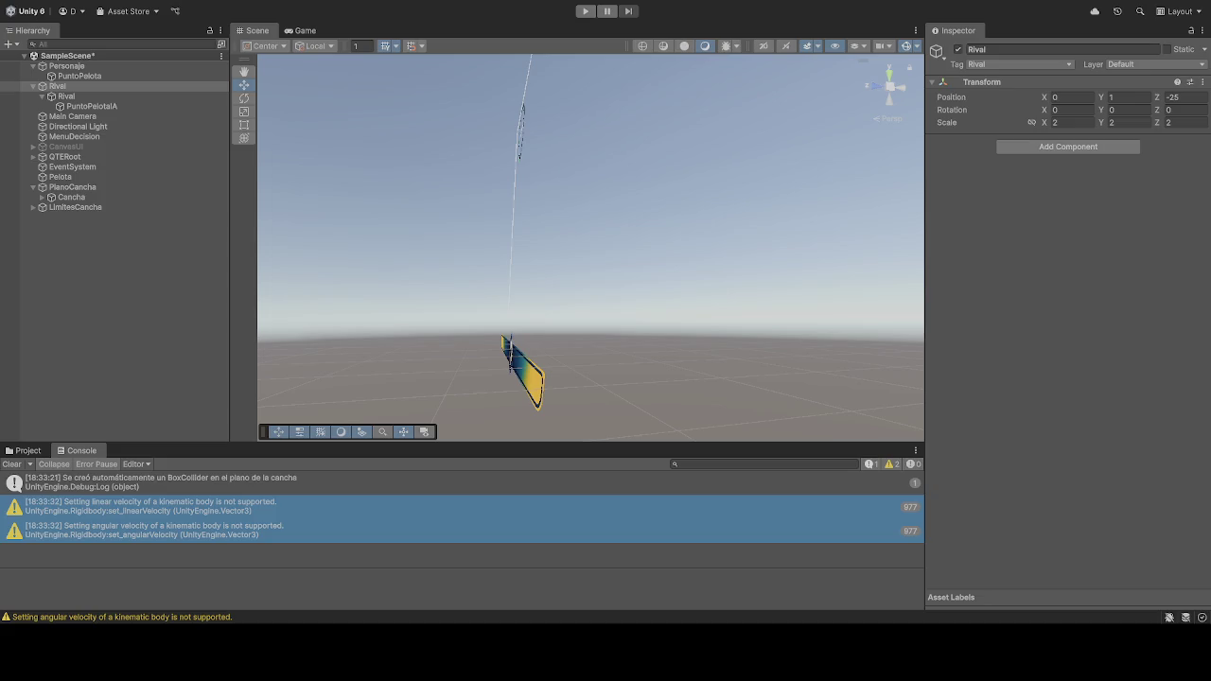
Step: Deactivate the Rival object and run the scene in Play mode
{"action": "left_click", "coordinate": [90, 86]}
{"action": "left_click", "coordinate": [958, 50]}
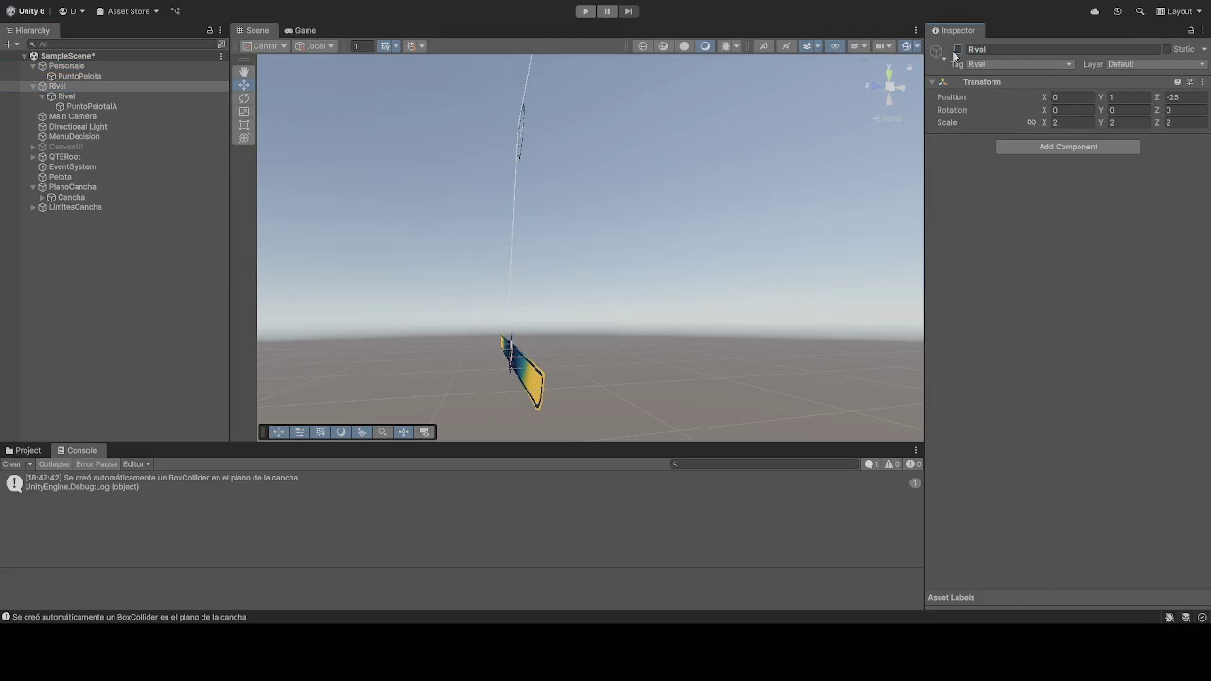
{"action": "left_click", "coordinate": [585, 10]}
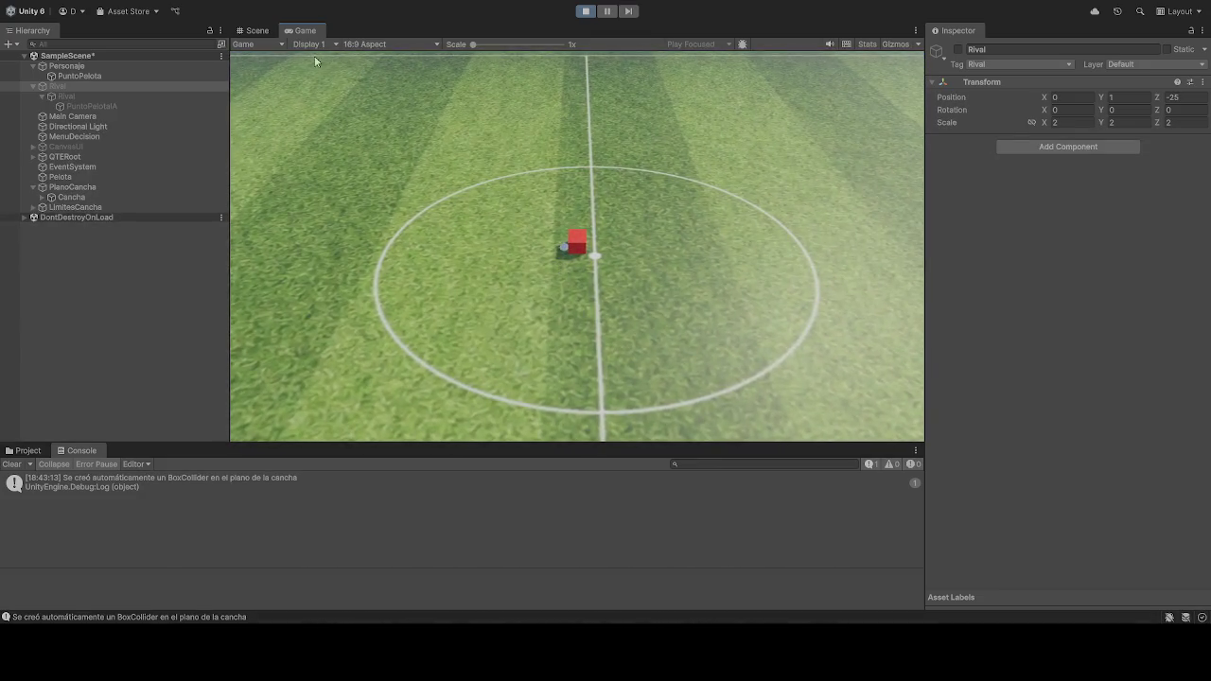
Step: In the Scene view, set the player's ball anchor PuntoPelota to Position Y -0.50
{"action": "left_click", "coordinate": [256, 30]}
{"action": "mouse_move", "coordinate": [515, 250]}
{"action": "left_mouse_down"}
{"action": "mouse_move", "coordinate": [555, 284]}
{"action": "mouse_move", "coordinate": [803, 311]}
{"action": "mouse_move", "coordinate": [810, 281]}
{"action": "mouse_move", "coordinate": [825, 293]}
{"action": "mouse_move", "coordinate": [467, 297]}
{"action": "mouse_move", "coordinate": [501, 295]}
{"action": "left_mouse_up"}
{"action": "left_click", "coordinate": [80, 75]}
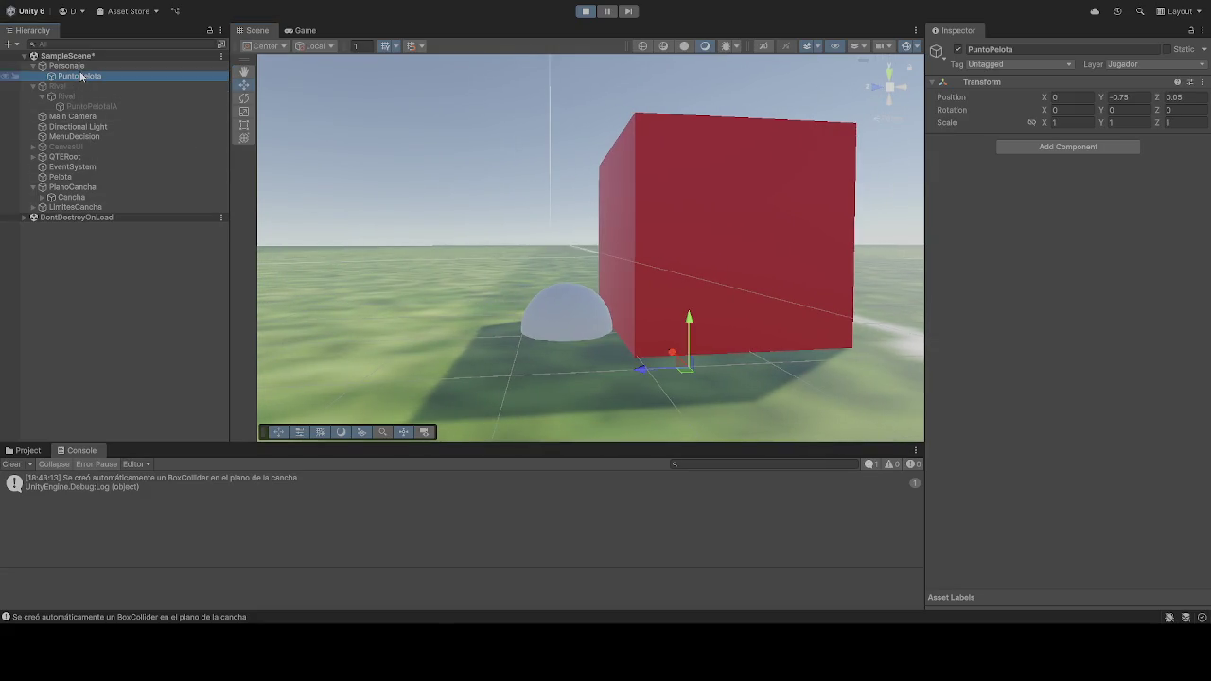
{"action": "left_click", "coordinate": [1150, 98]}
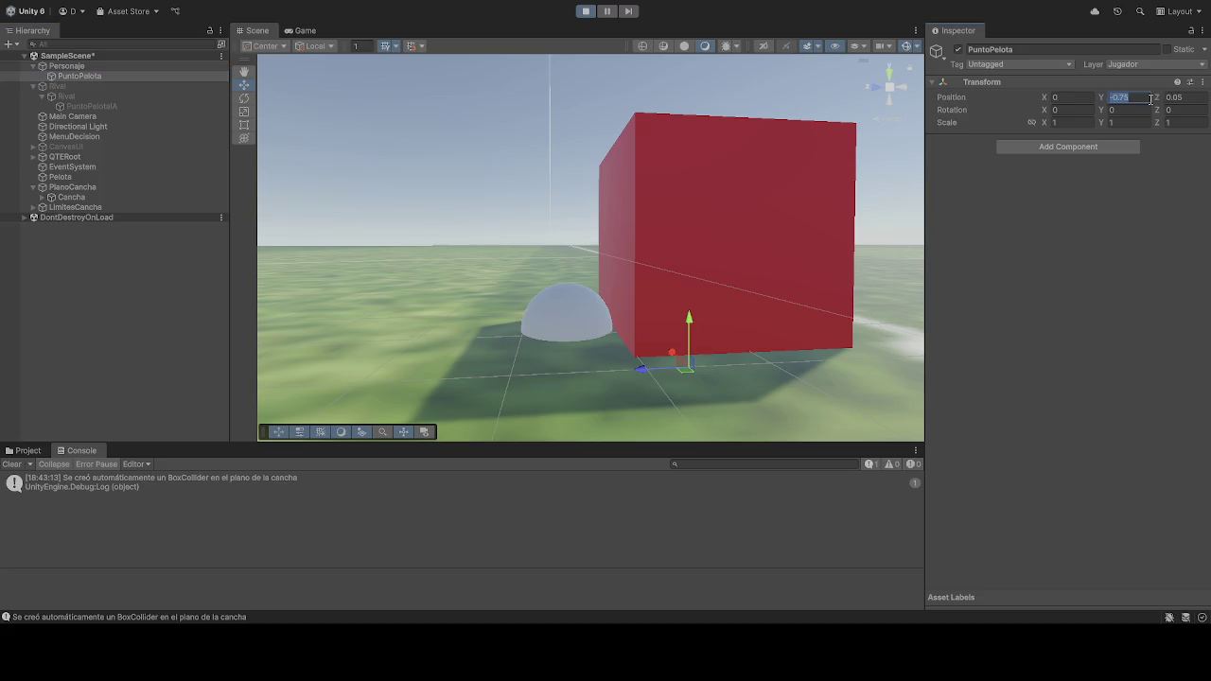
{"action": "type", "text": "-0.50"}
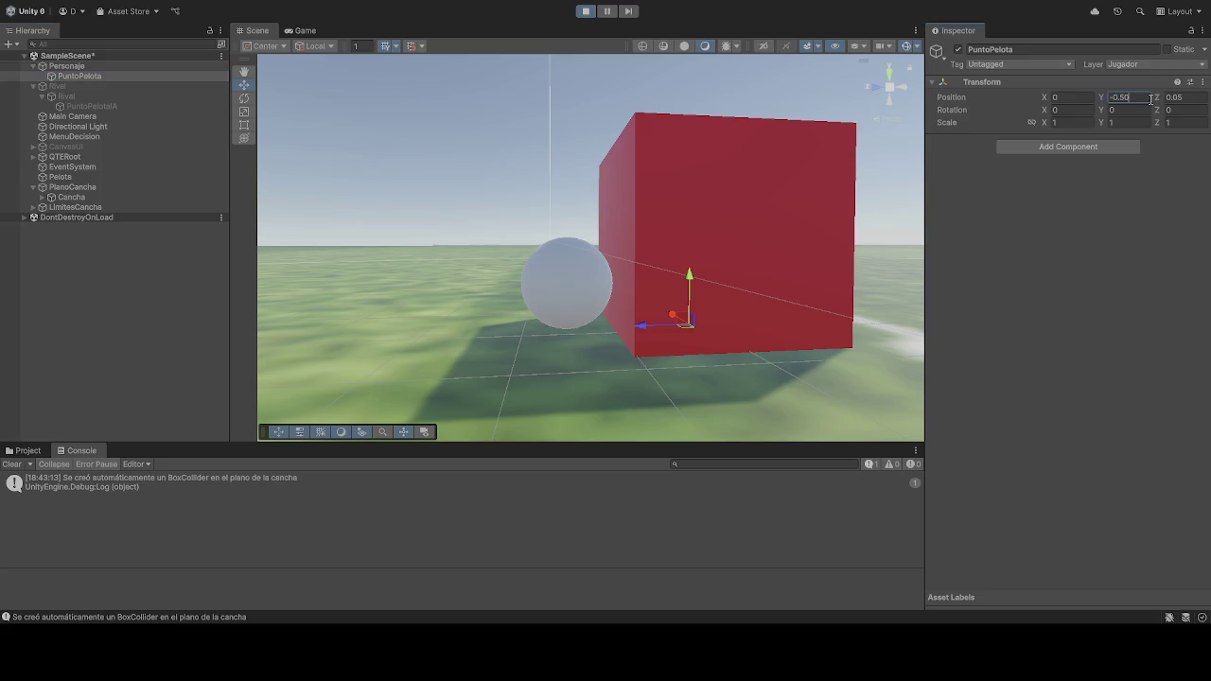
{"action": "mouse_move", "coordinate": [645, 359]}
{"action": "left_mouse_down"}
{"action": "mouse_move", "coordinate": [630, 312]}
{"action": "mouse_move", "coordinate": [636, 362]}
{"action": "left_mouse_up"}
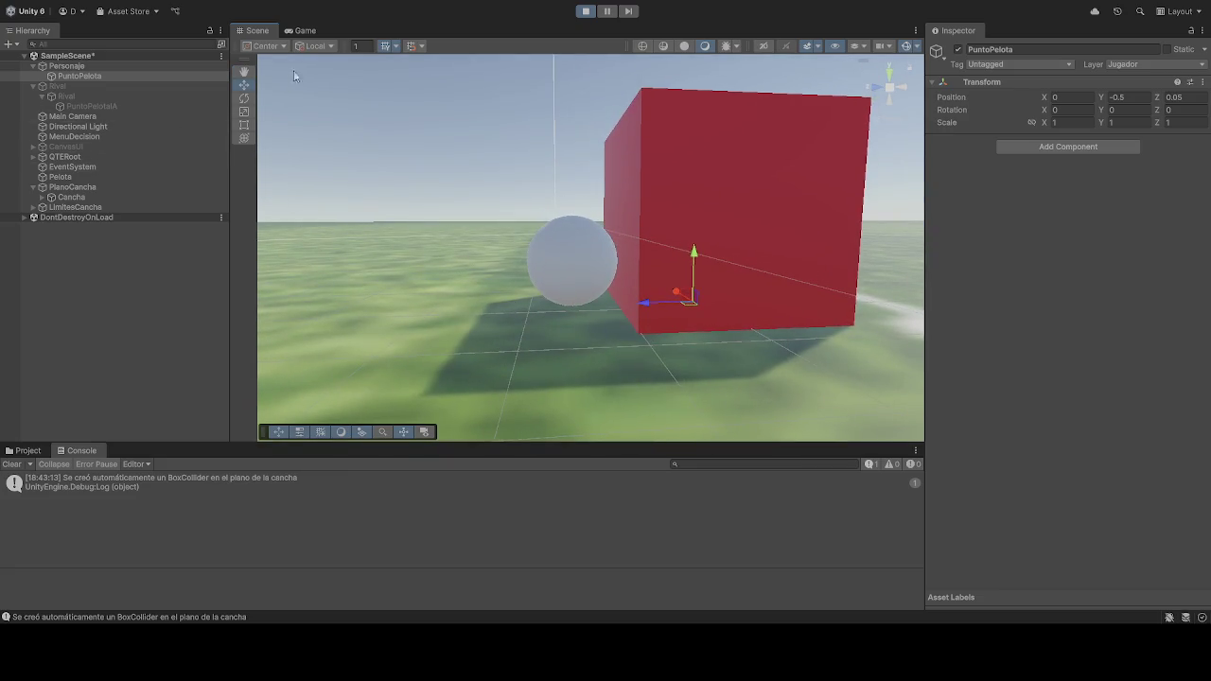
Step: Stop the game and recheck PuntoPelota's Y position
{"action": "left_click", "coordinate": [585, 10]}
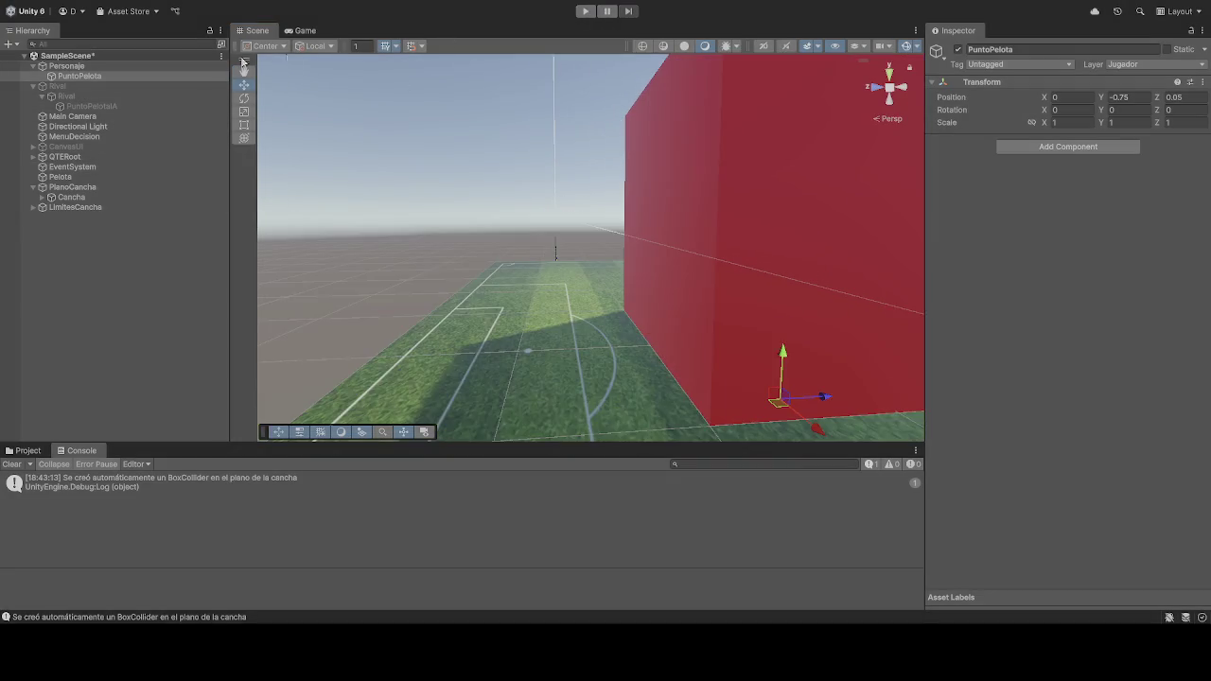
{"action": "left_click", "coordinate": [104, 78]}
{"action": "left_click", "coordinate": [1134, 97]}
Step: Set the rival's ball anchor PuntoPelotaA to Y -0.5 and replay the scene
{"action": "left_click", "coordinate": [112, 106]}
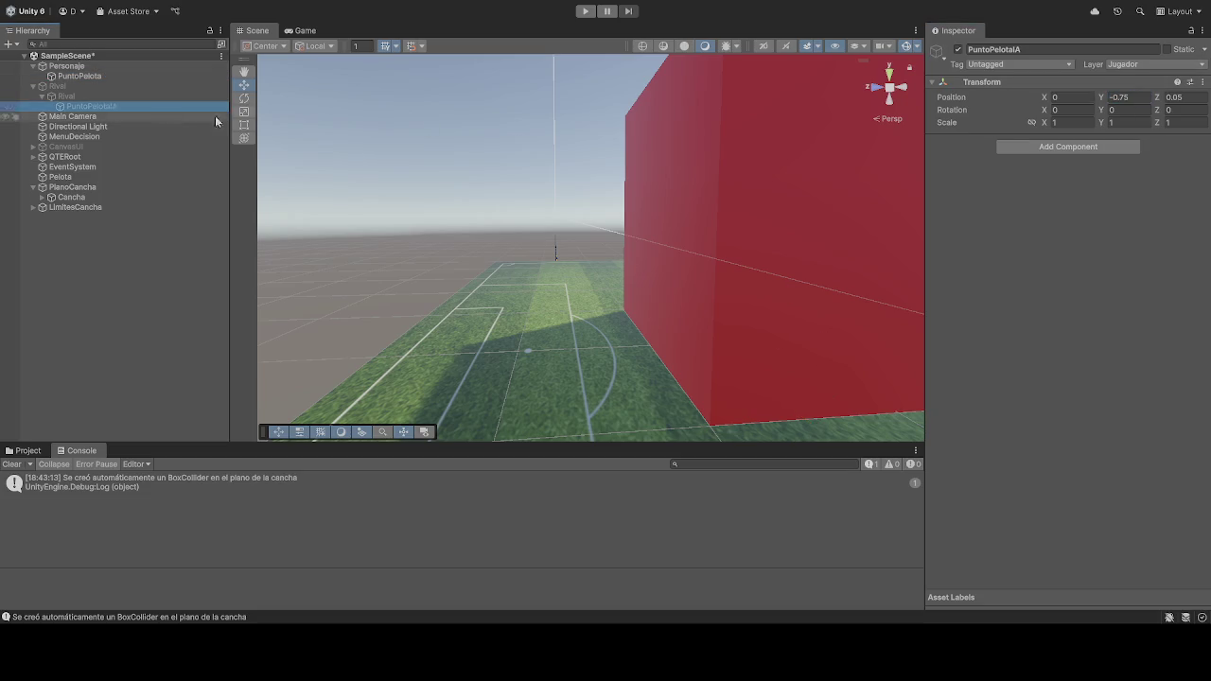
{"action": "left_click", "coordinate": [1129, 98]}
{"action": "type", "text": "-0.5"}
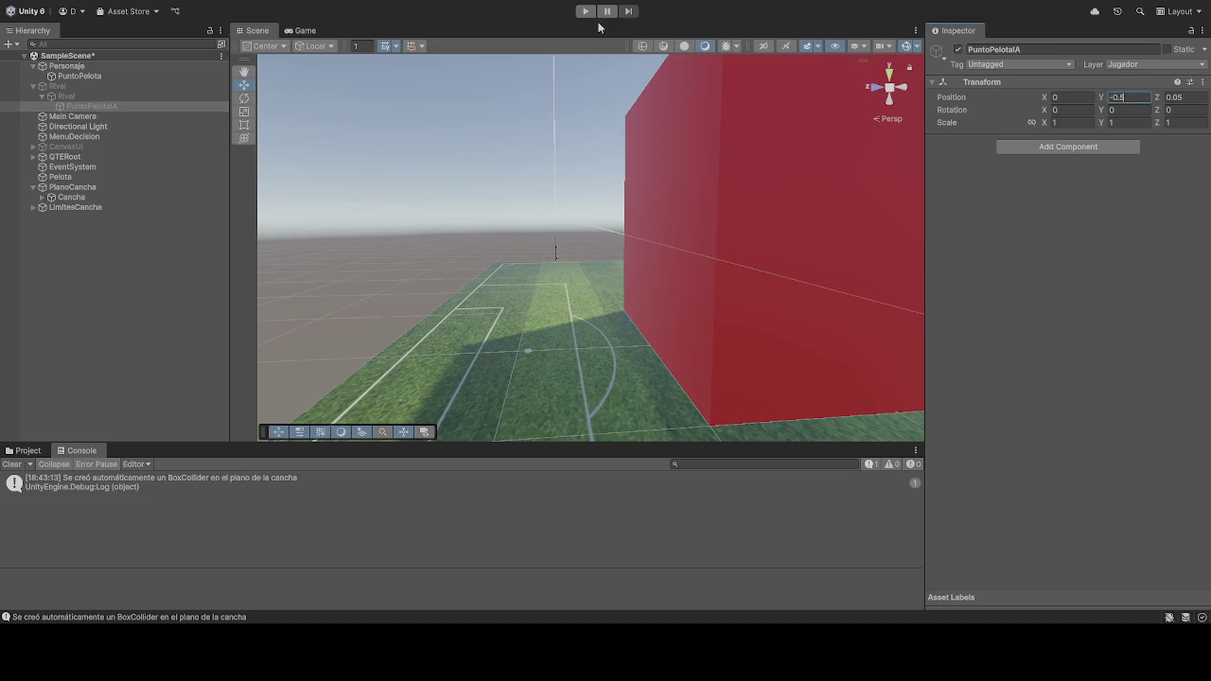
{"action": "left_click", "coordinate": [584, 11]}
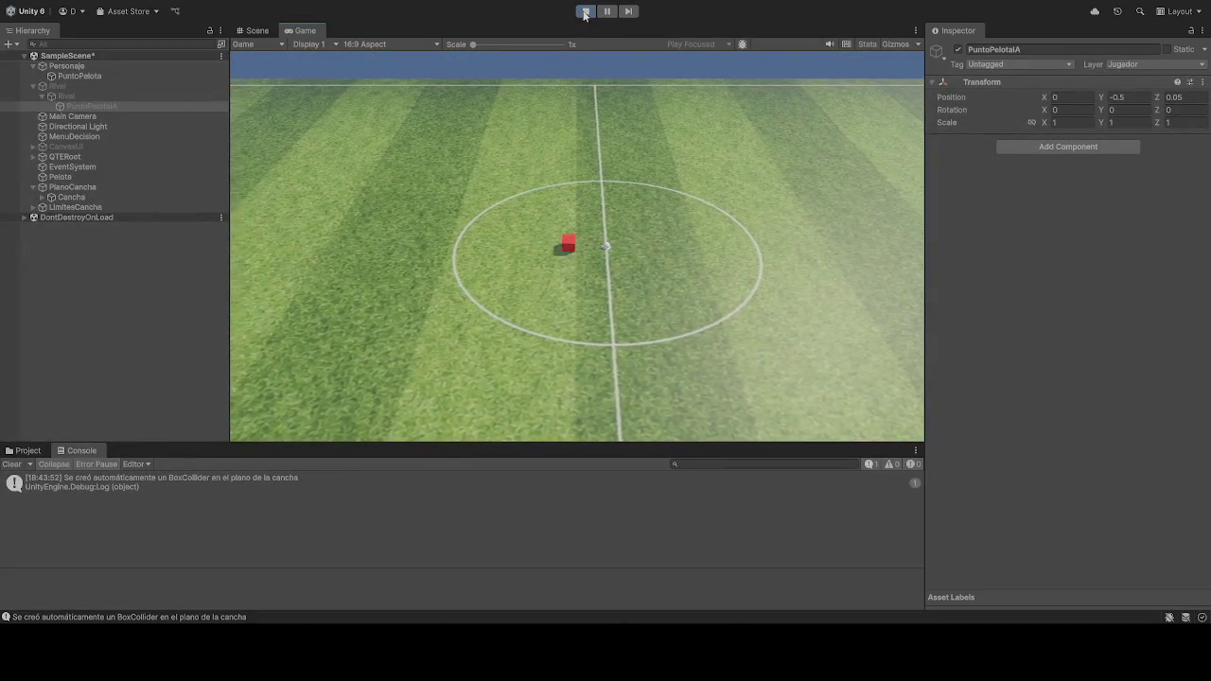
Step: Activate Rival in the running game to see both cubes, then exit Play mode
{"action": "left_click", "coordinate": [66, 85]}
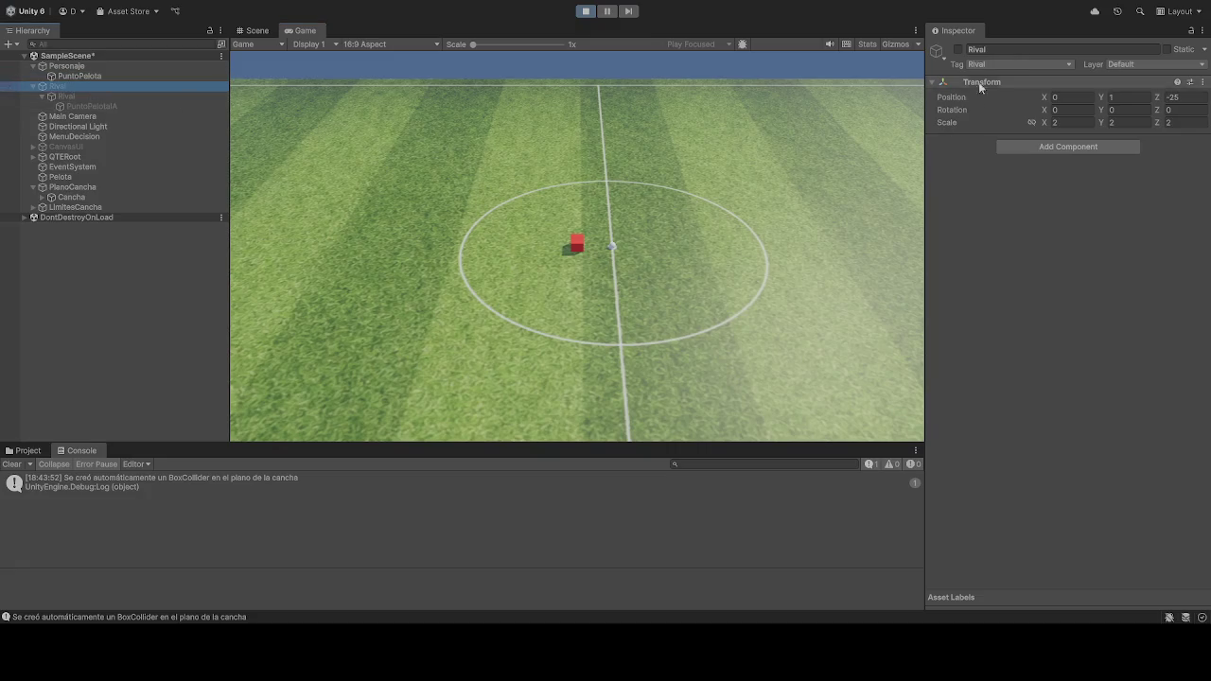
{"action": "left_click", "coordinate": [958, 49]}
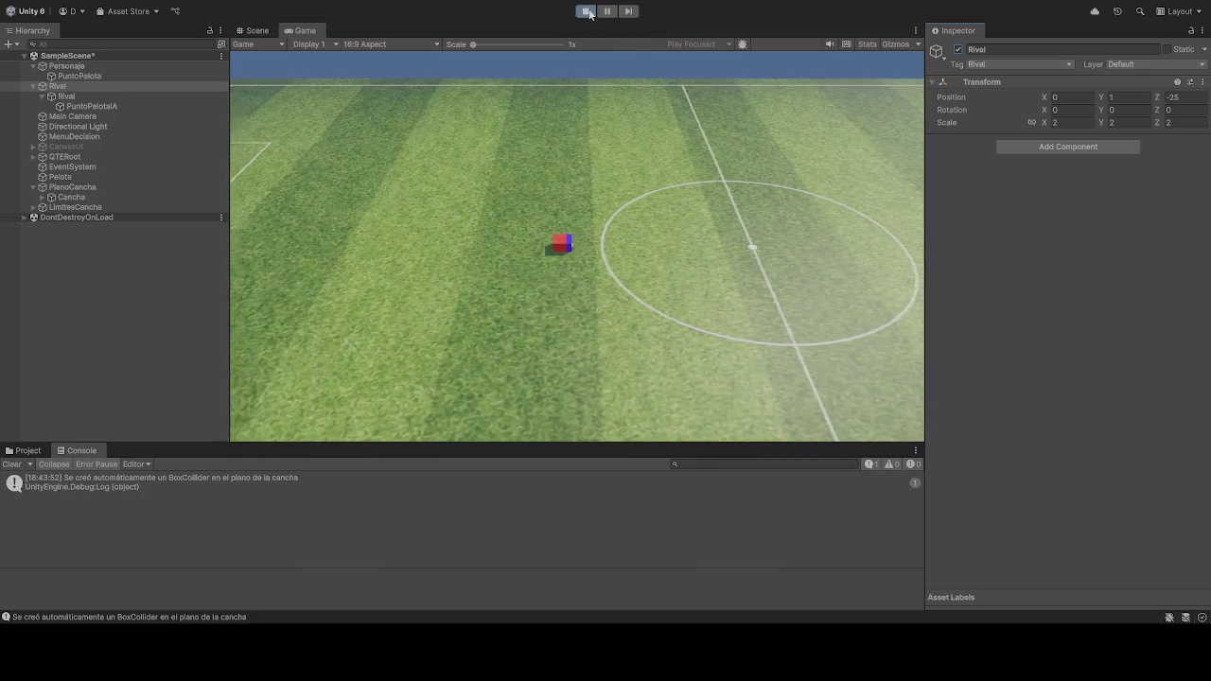
{"action": "left_click", "coordinate": [585, 10]}
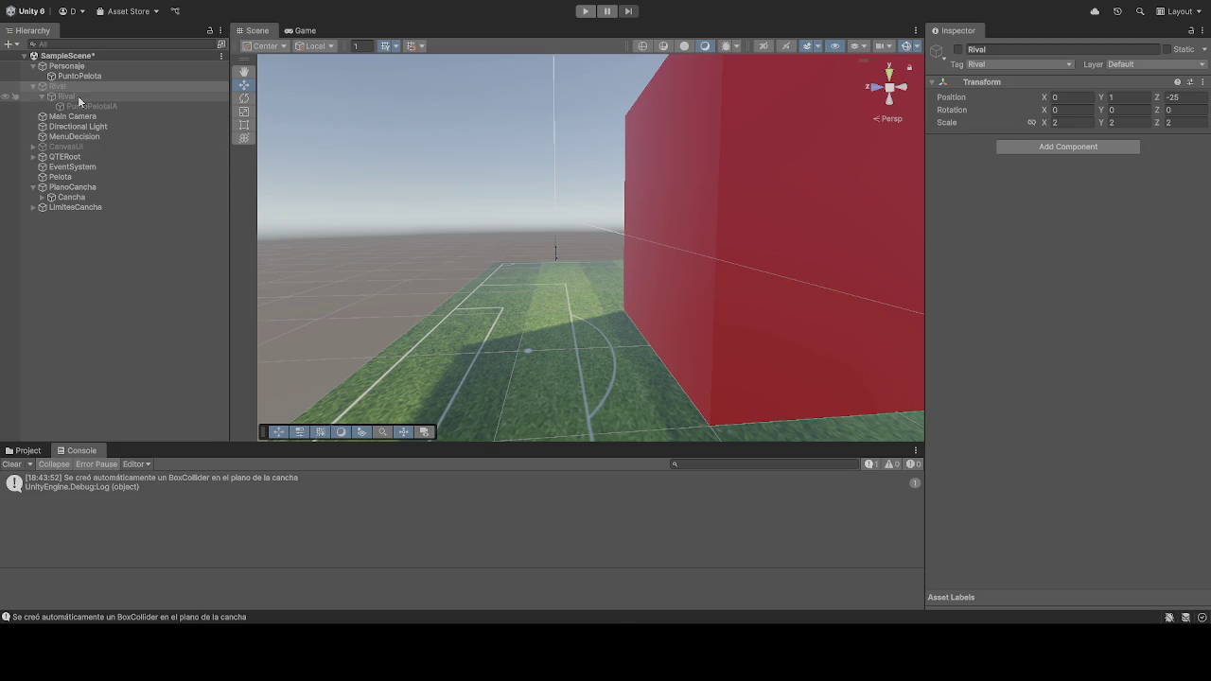
Step: Reactivate Rival and review the rival cube's Rival IA script and Personaje's Inspector settings
{"action": "left_click", "coordinate": [957, 49]}
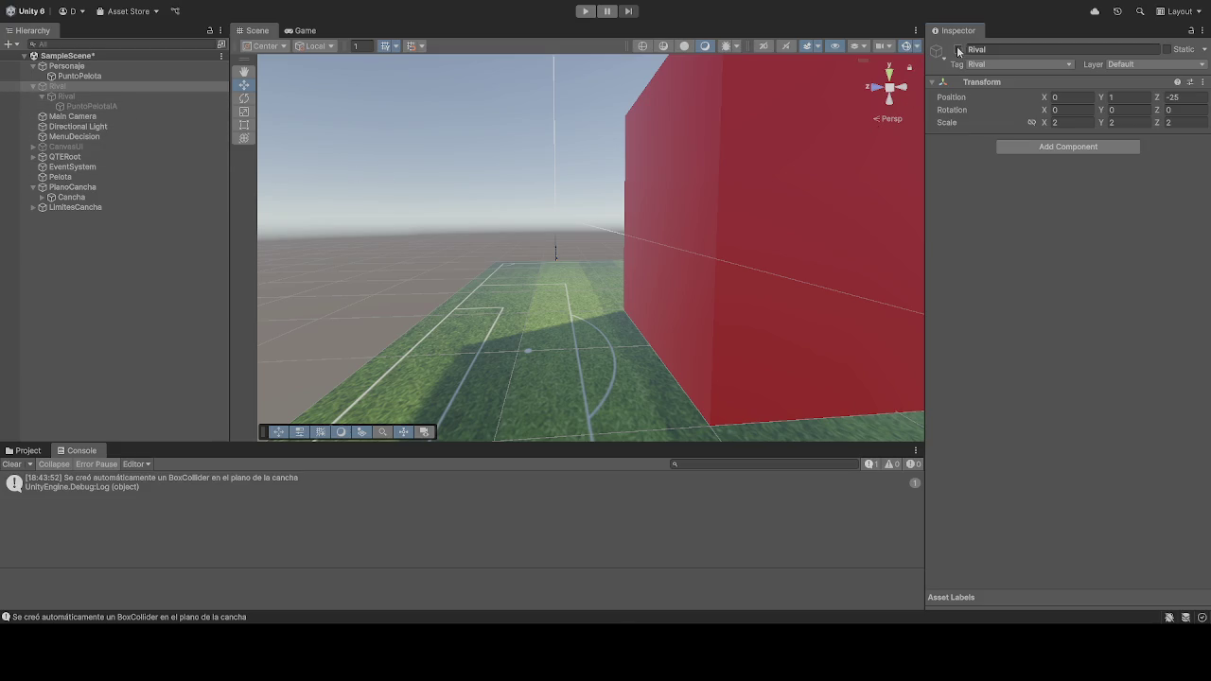
{"action": "left_click", "coordinate": [64, 96]}
{"action": "scroll", "coordinate": [1017, 293], "scroll_direction": "down", "scroll_amount": 10}
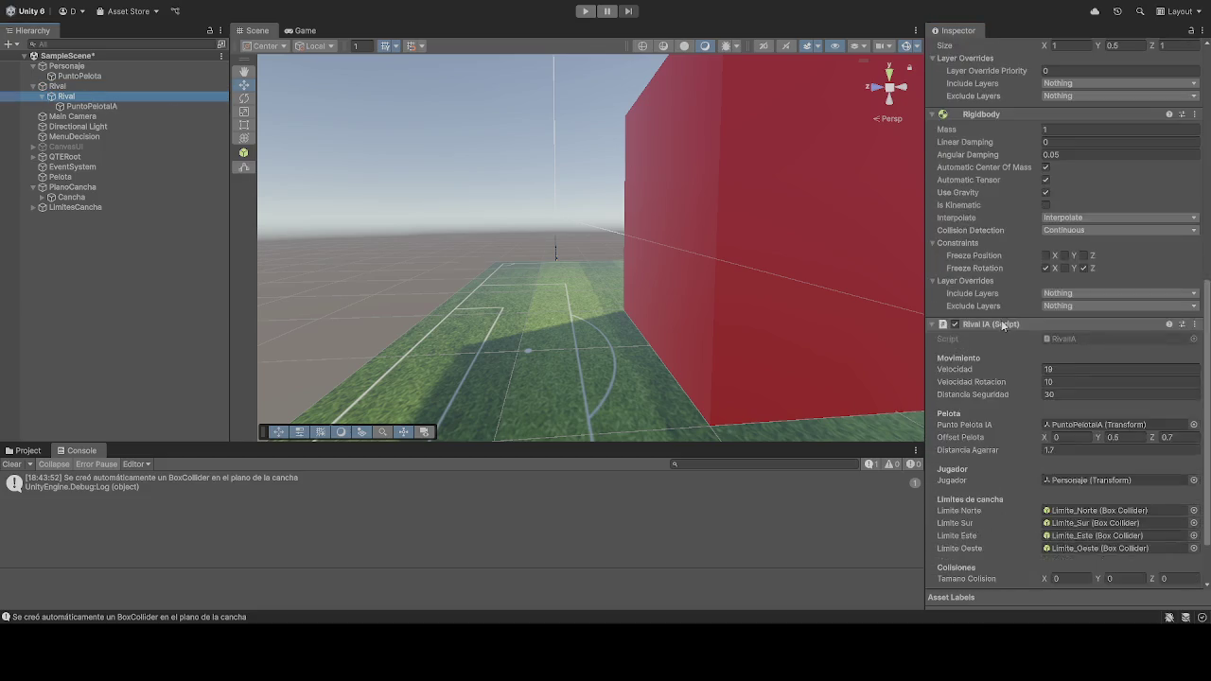
{"action": "scroll", "coordinate": [1005, 331], "scroll_direction": "down", "scroll_amount": 3}
{"action": "left_click", "coordinate": [94, 66]}
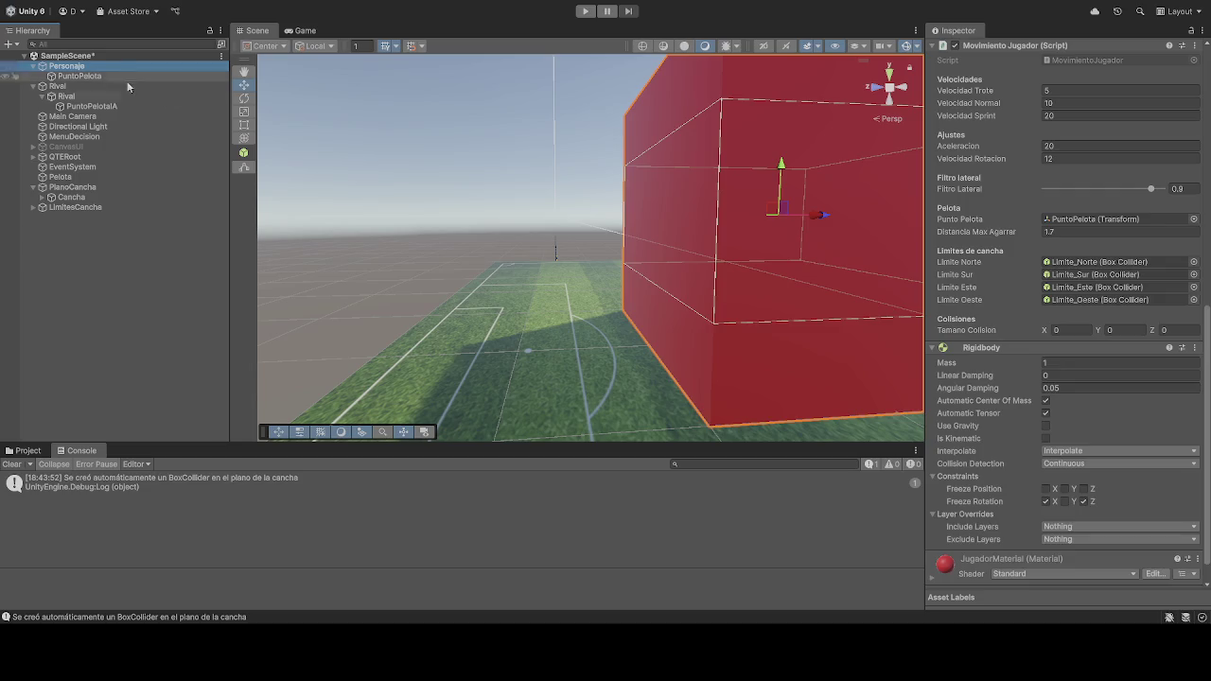
{"action": "scroll", "coordinate": [1064, 379], "scroll_direction": "down", "scroll_amount": 2}
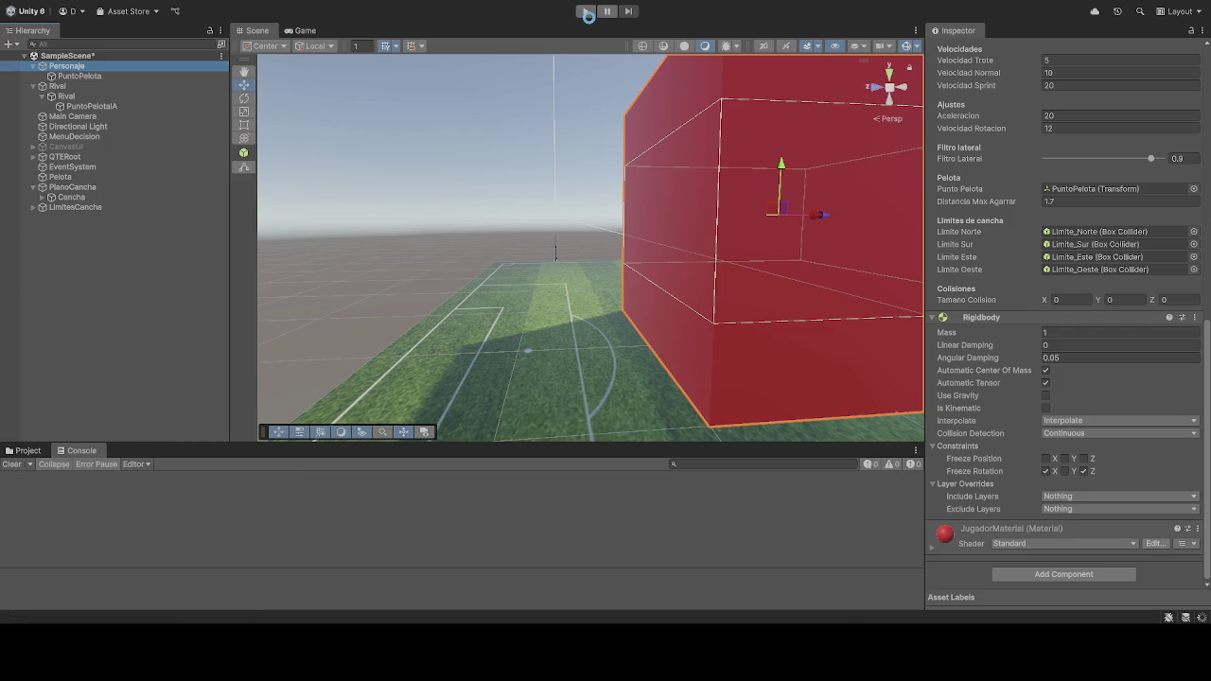
{"action": "left_click", "coordinate": [587, 14]}
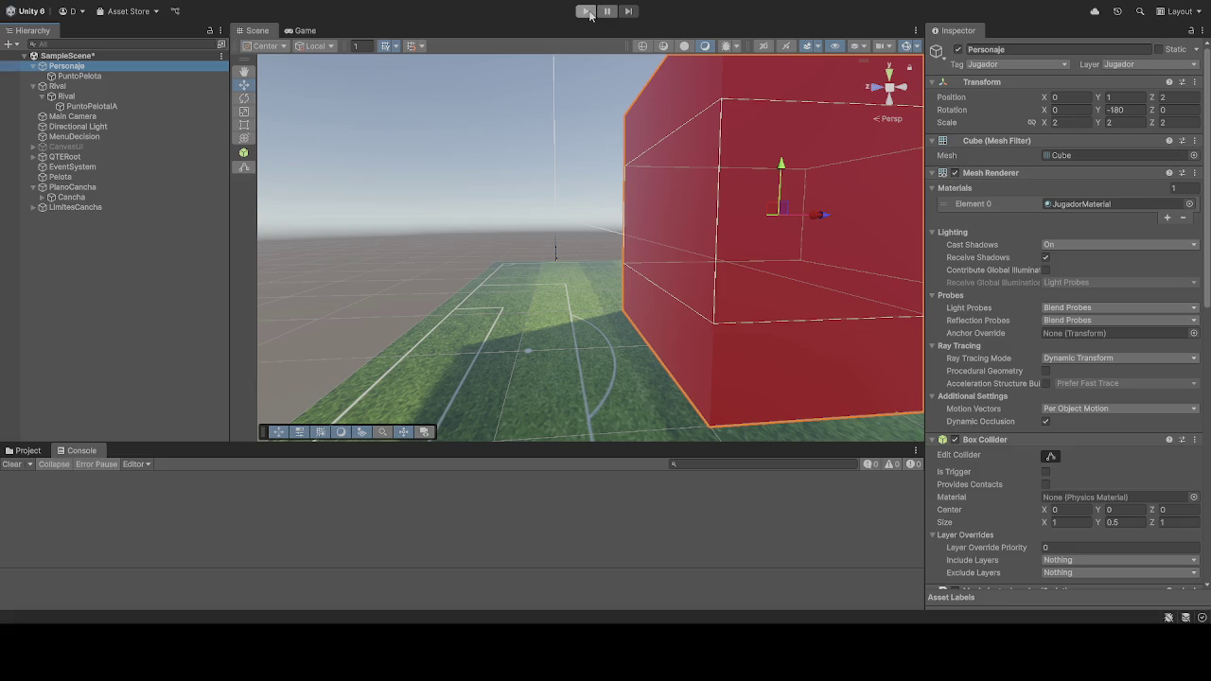
{"action": "left_click", "coordinate": [162, 97]}
{"action": "scroll", "coordinate": [984, 368], "scroll_direction": "down", "scroll_amount": 10}
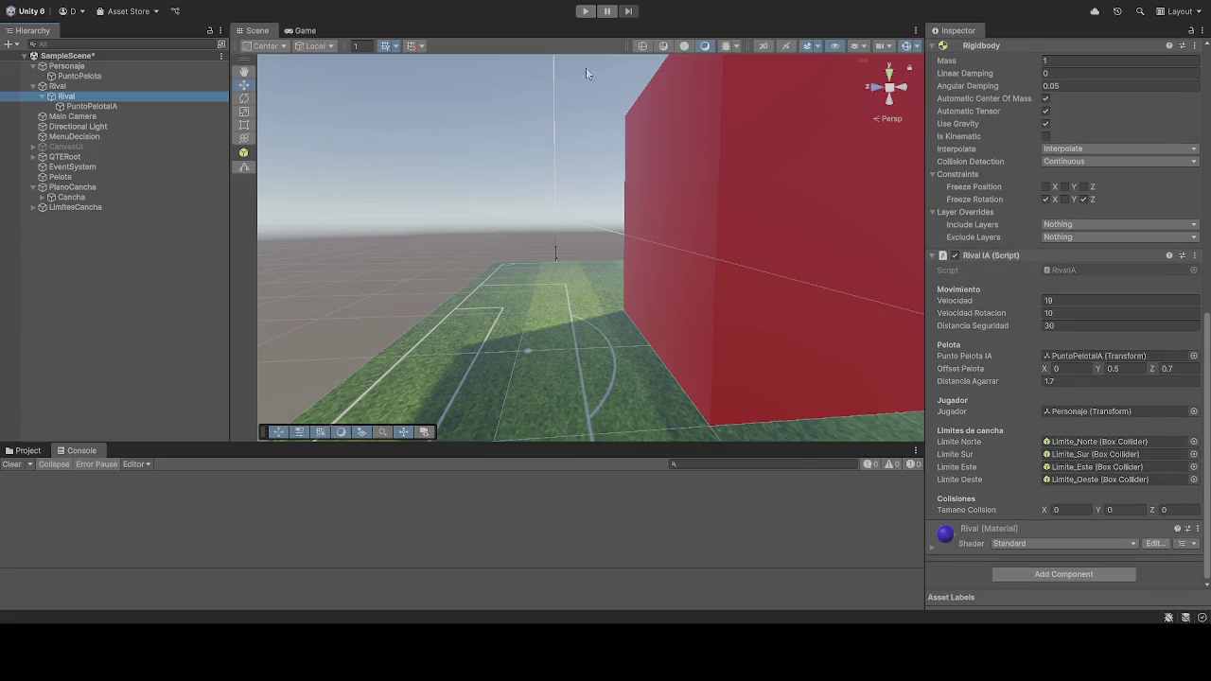
{"action": "left_click", "coordinate": [586, 12]}
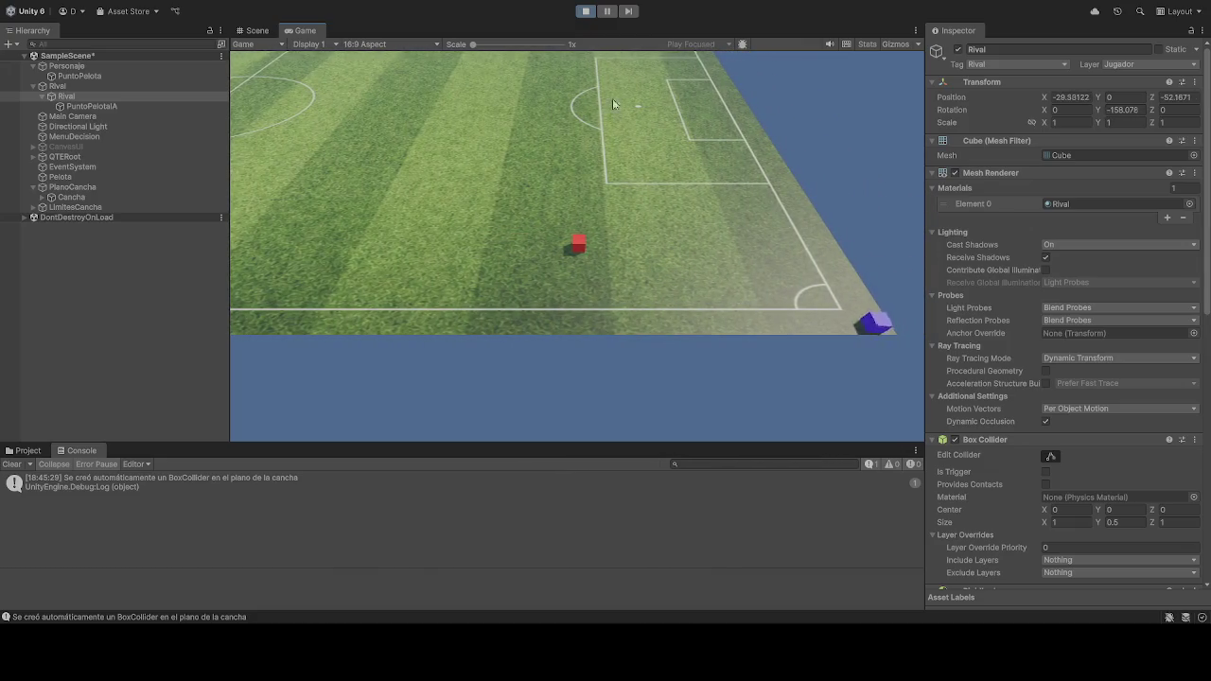
{"action": "left_click", "coordinate": [584, 11]}
Step: Check the Rival IA Offset Pelota of 0, 0.5, 0.7, then play again
{"action": "scroll", "coordinate": [1004, 436], "scroll_direction": "down", "scroll_amount": 10}
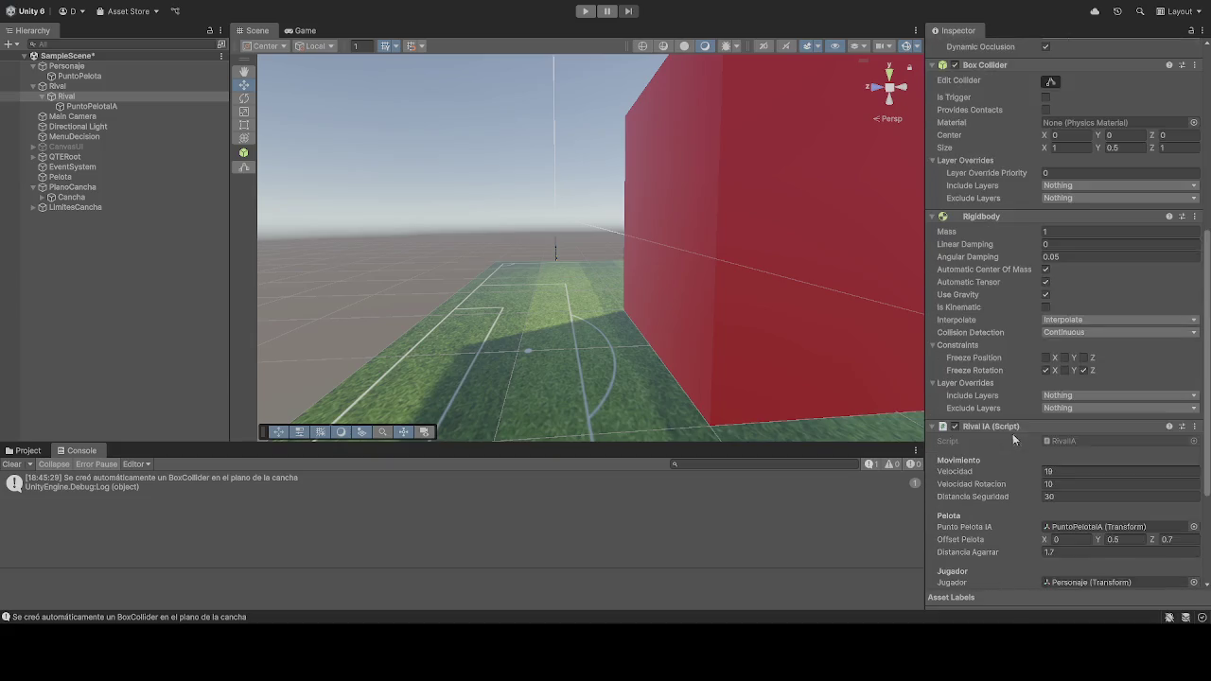
{"action": "scroll", "coordinate": [998, 432], "scroll_direction": "down", "scroll_amount": 3}
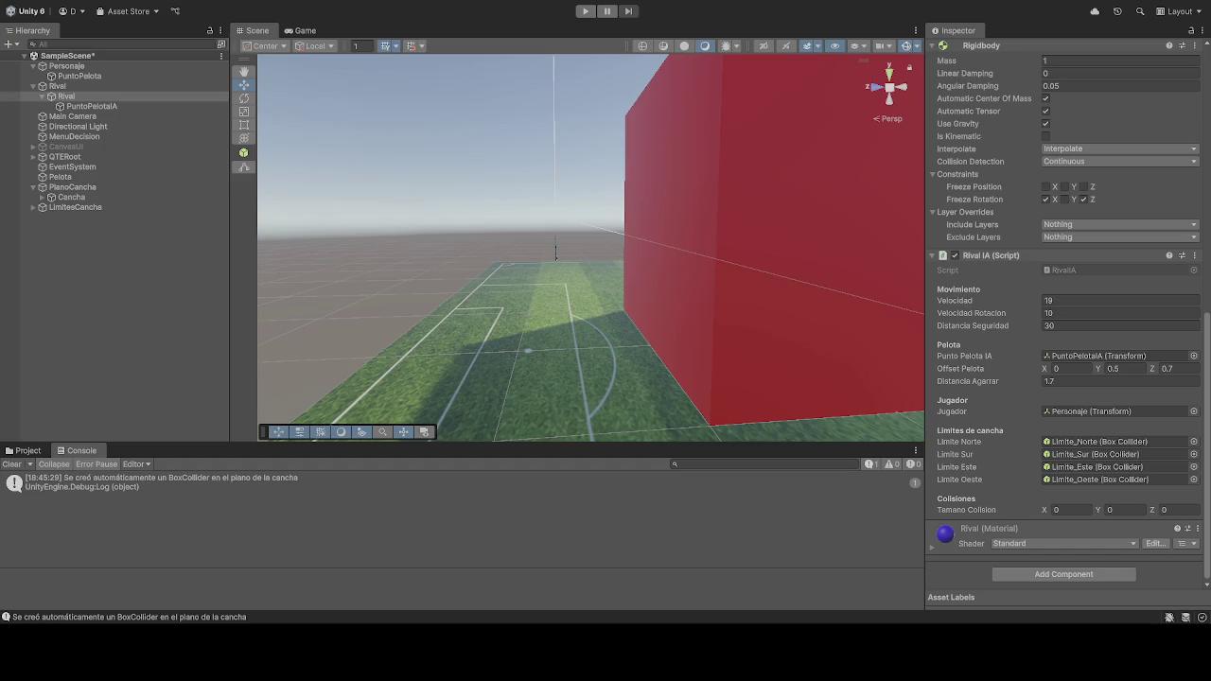
{"action": "left_click", "coordinate": [585, 11]}
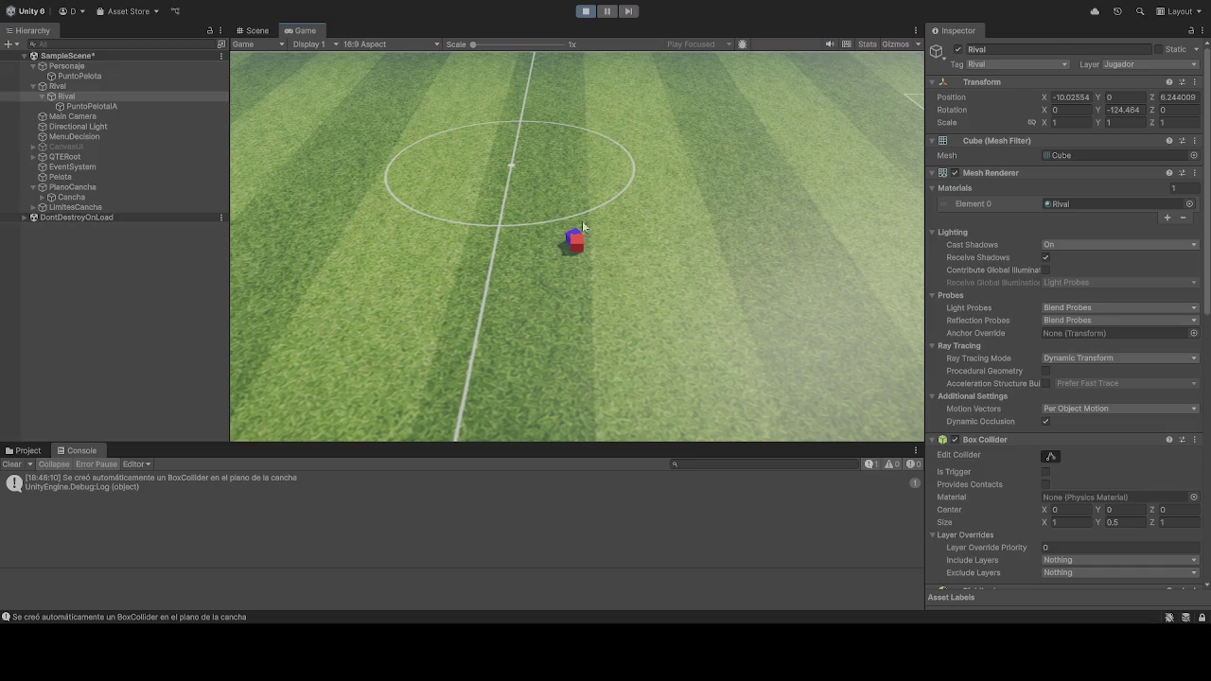
Step: Stop the game and inspect the ball Pelota's collider and physics settings
{"action": "left_click", "coordinate": [584, 11]}
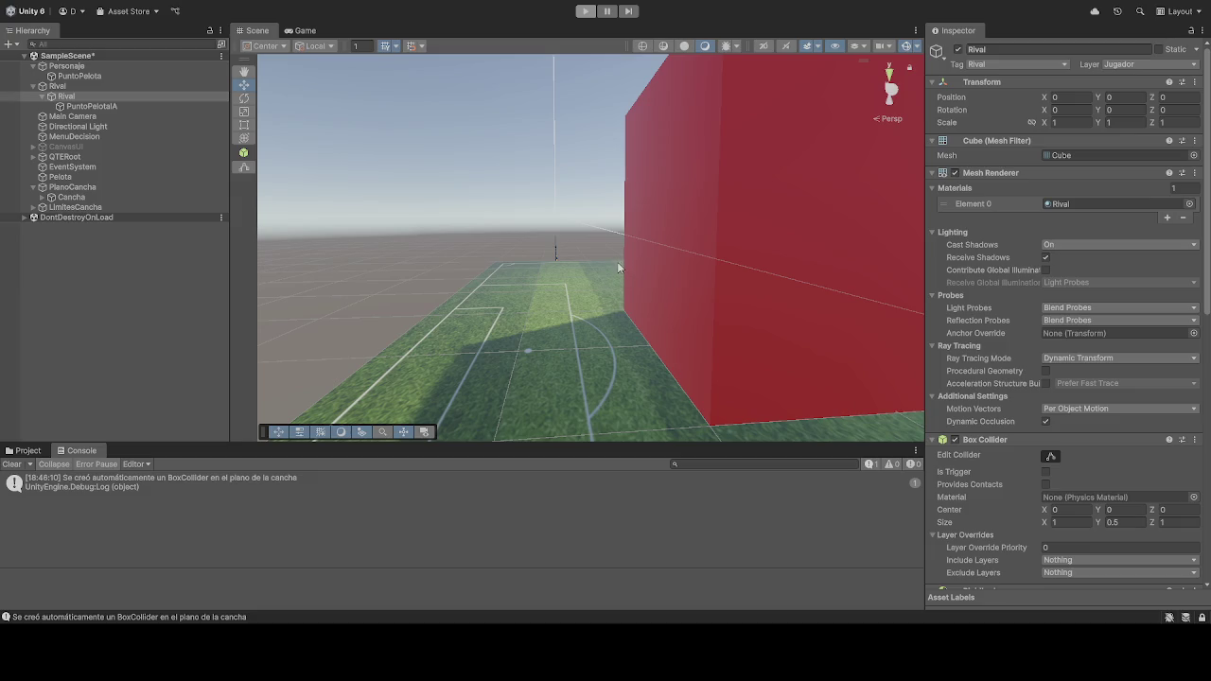
{"action": "key", "text": "ctrl+p"}
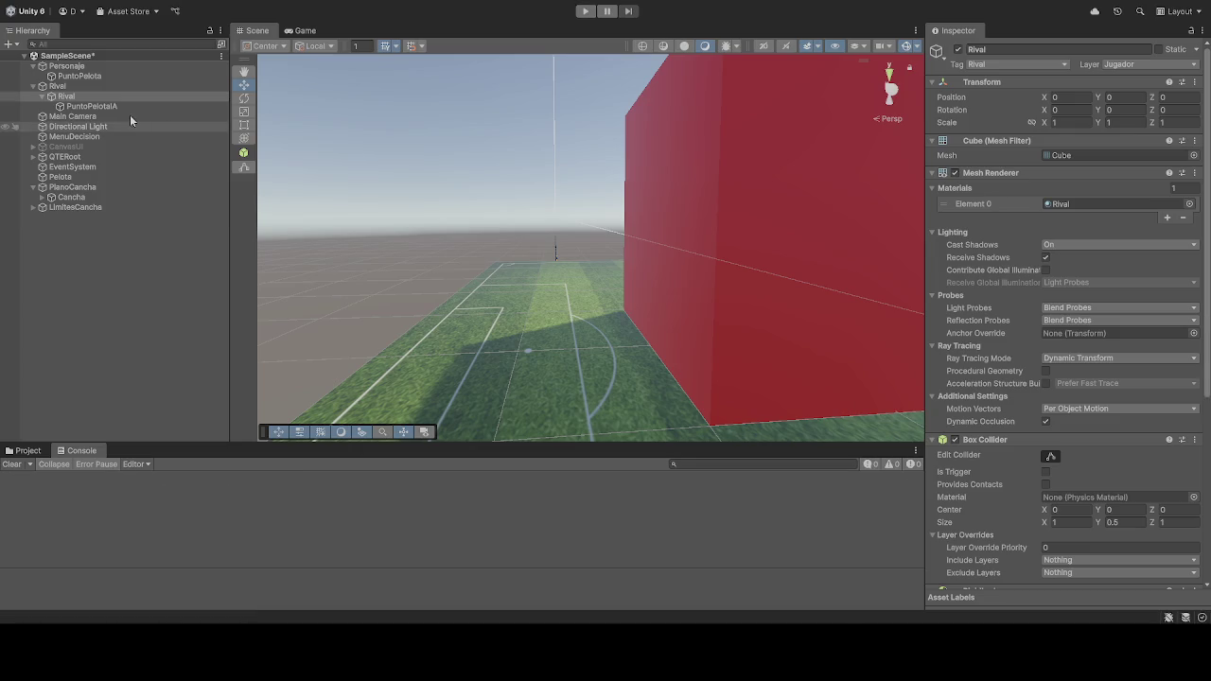
{"action": "scroll", "coordinate": [1033, 439], "scroll_direction": "down", "scroll_amount": 10}
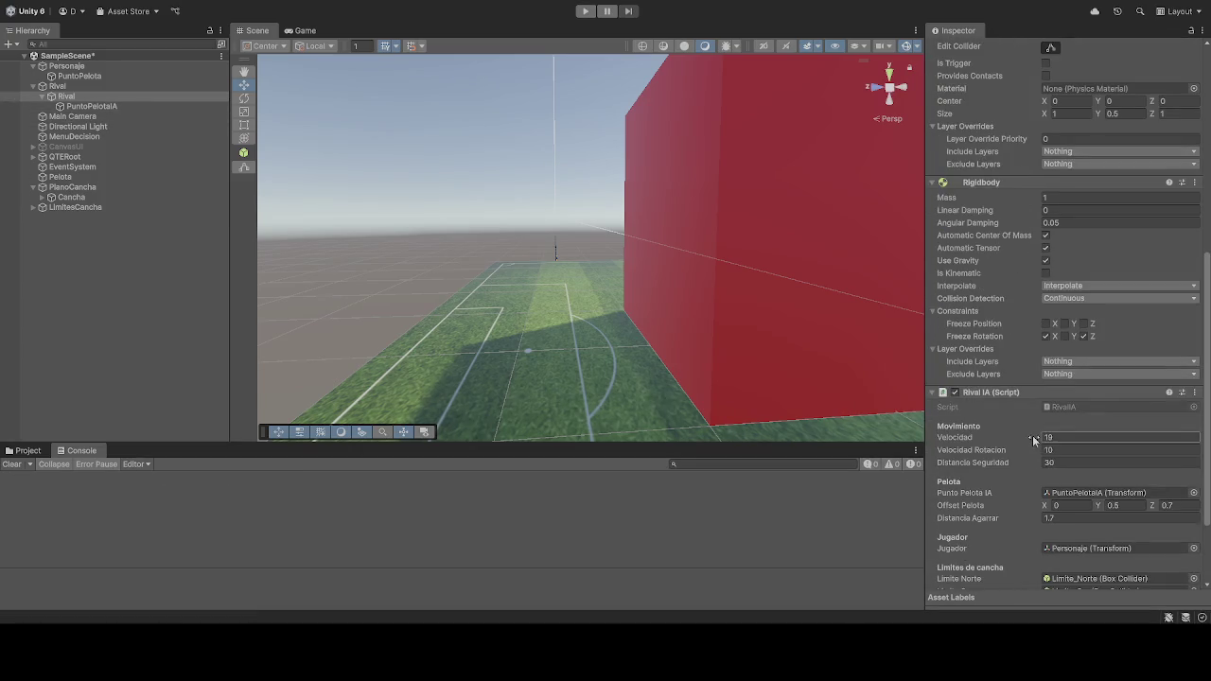
{"action": "left_click", "coordinate": [91, 178]}
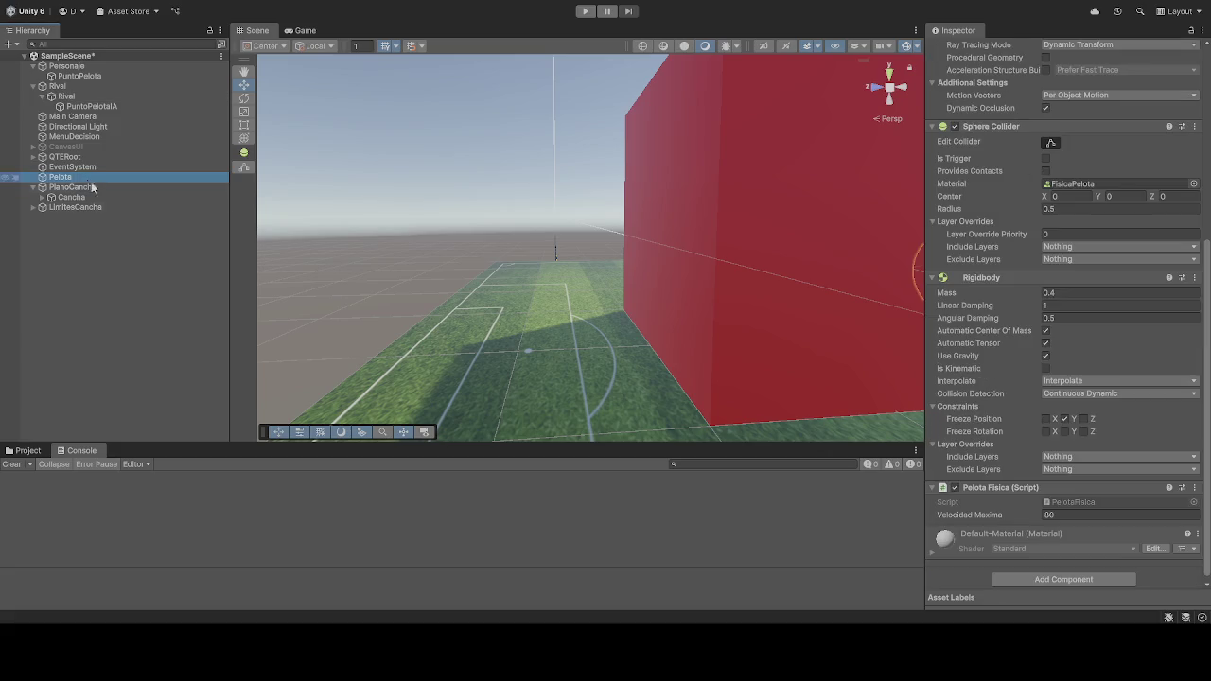
{"action": "scroll", "coordinate": [1074, 453], "scroll_direction": "down", "scroll_amount": 2}
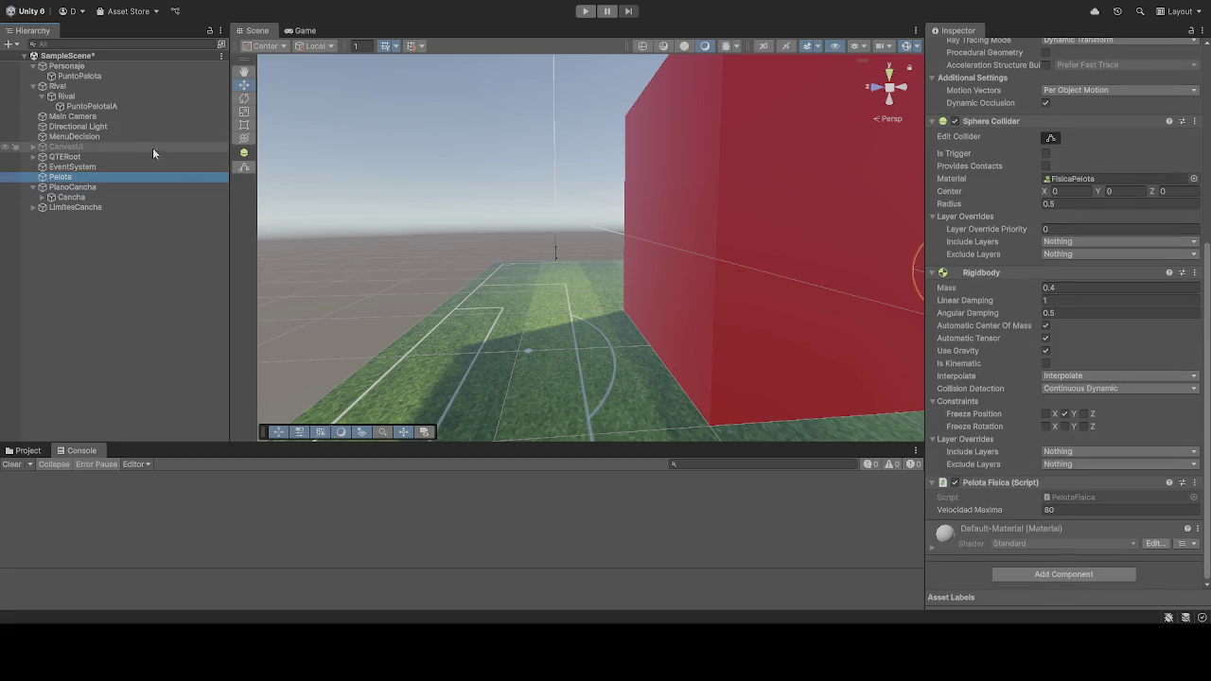
Step: Review the Rival cube's components, then start the match again
{"action": "left_click", "coordinate": [66, 96]}
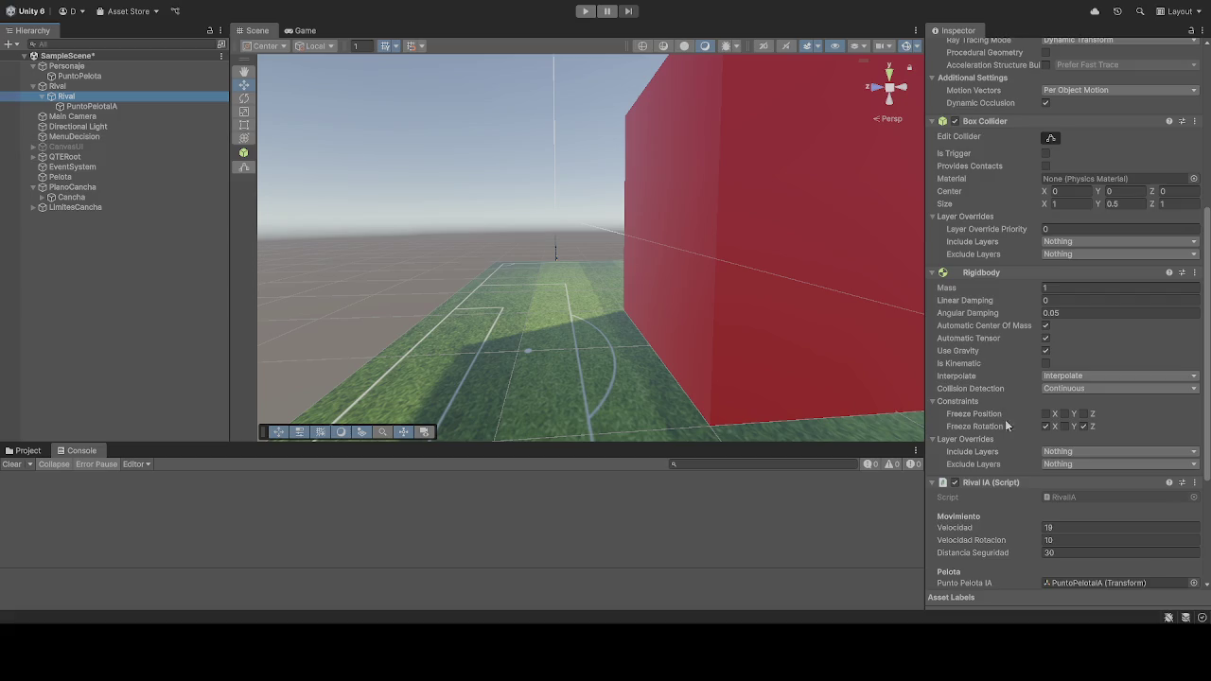
{"action": "scroll", "coordinate": [1007, 425], "scroll_direction": "down", "scroll_amount": 5}
{"action": "left_click", "coordinate": [587, 13]}
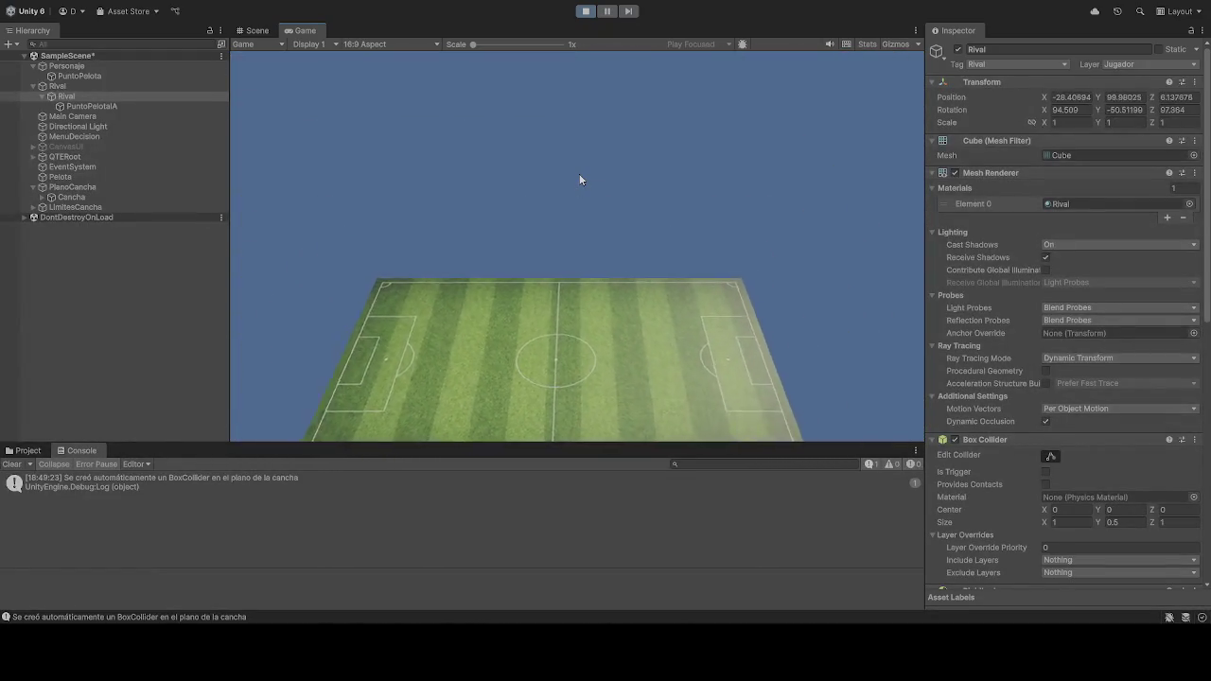
Step: Restart the match three times to watch the rival, ending with the game stopped
{"action": "left_click", "coordinate": [587, 14]}
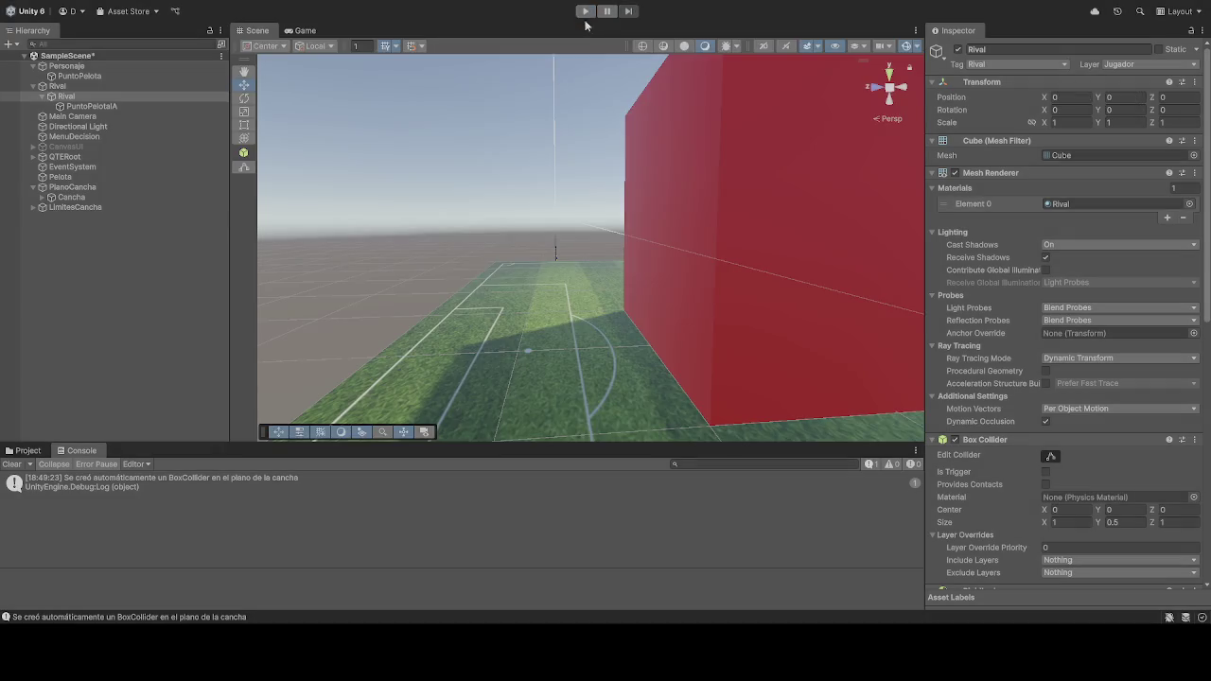
{"action": "left_click", "coordinate": [587, 13]}
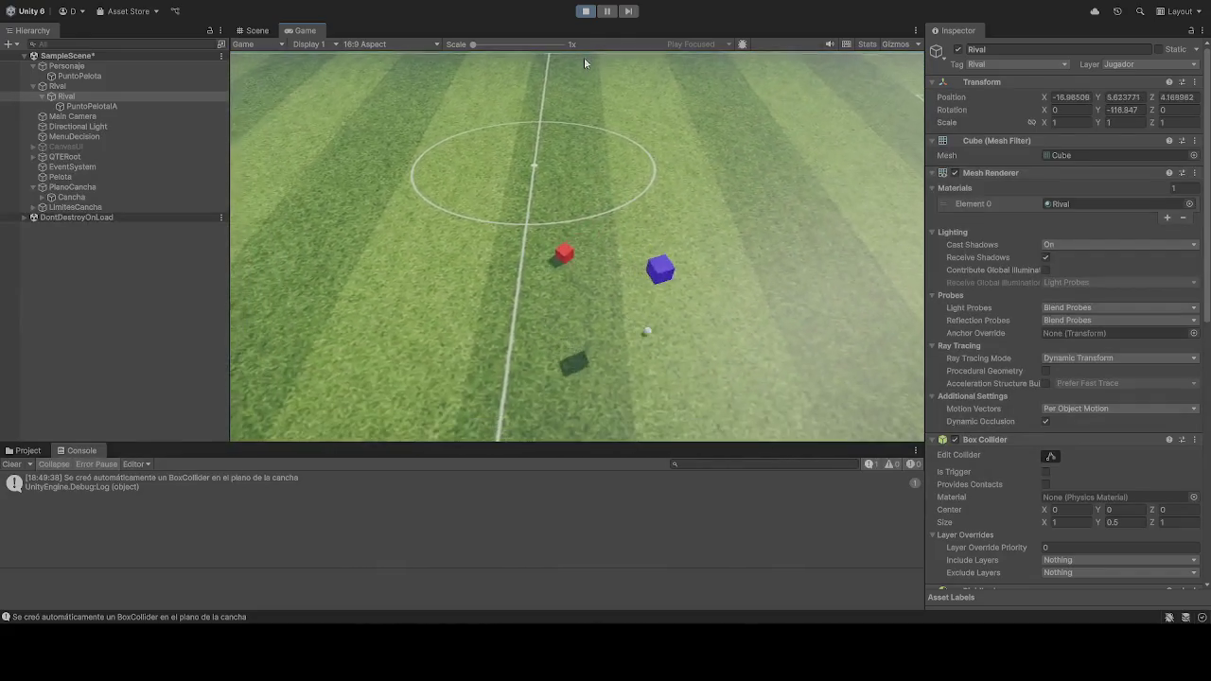
{"action": "left_click", "coordinate": [587, 12]}
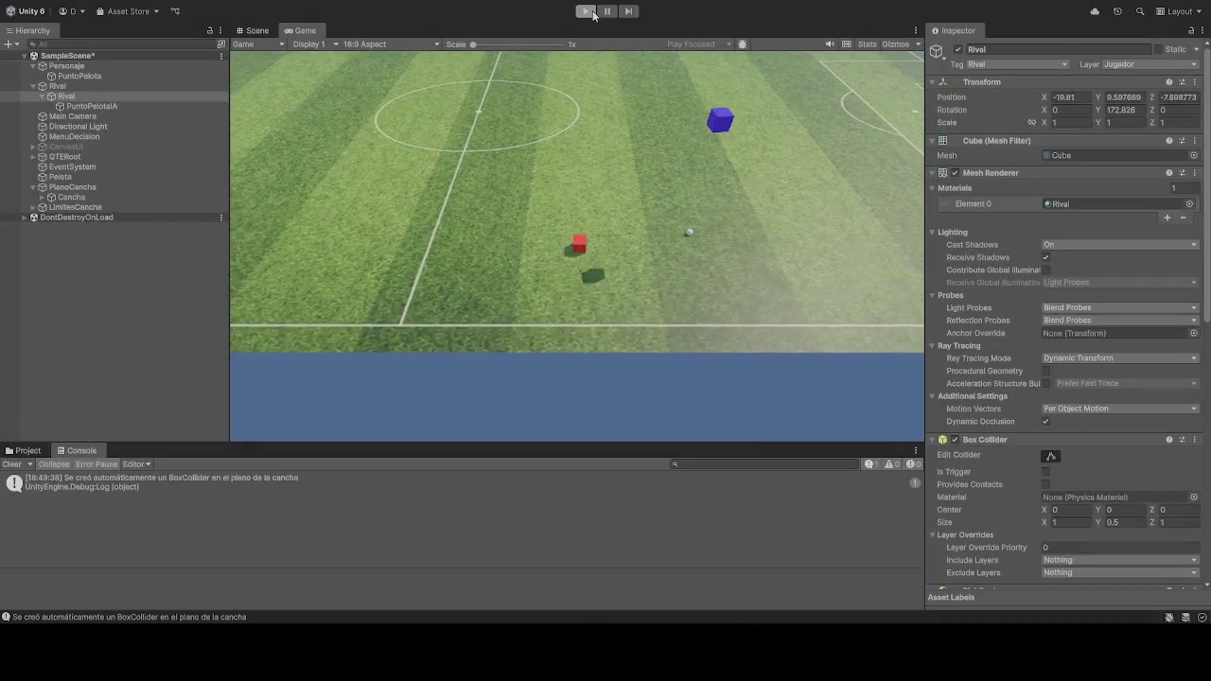
{"action": "left_click", "coordinate": [587, 12]}
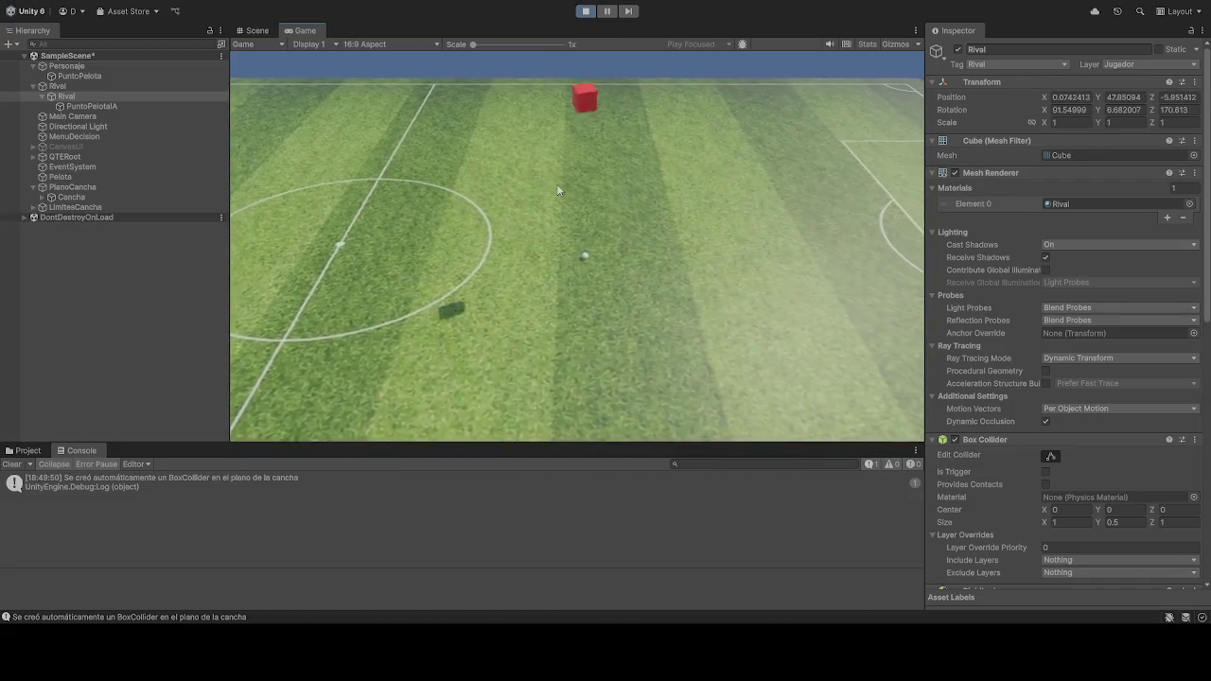
{"action": "left_click", "coordinate": [585, 11]}
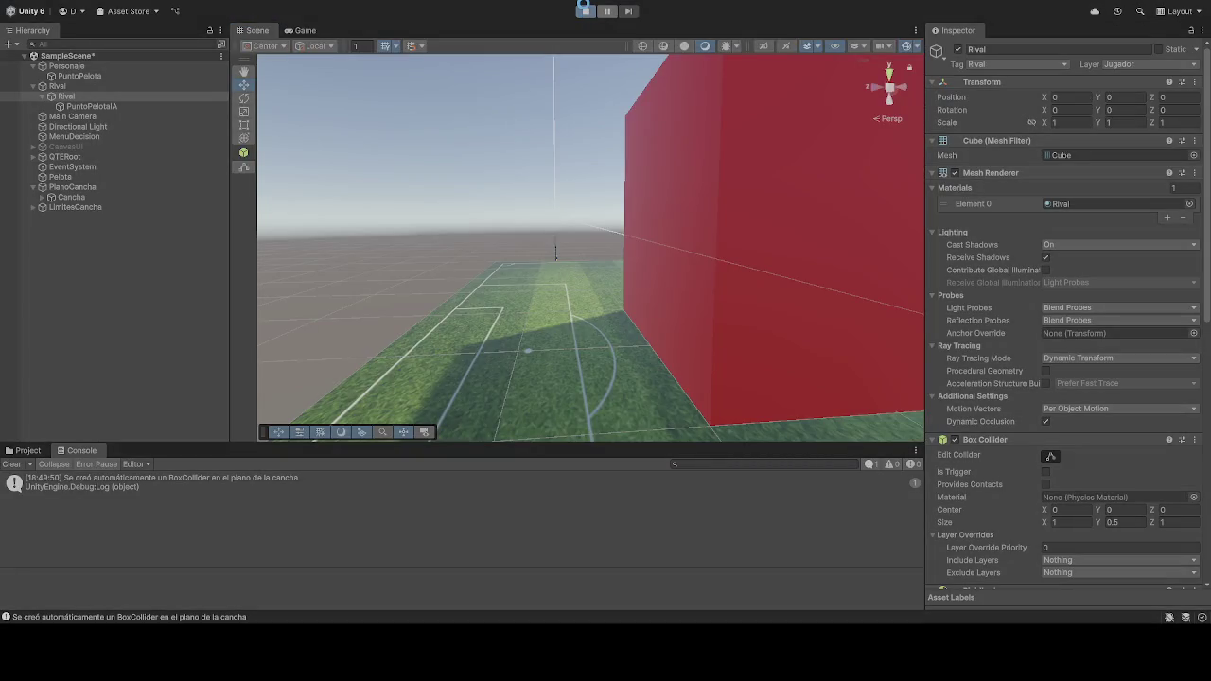
{"action": "left_click", "coordinate": [586, 10]}
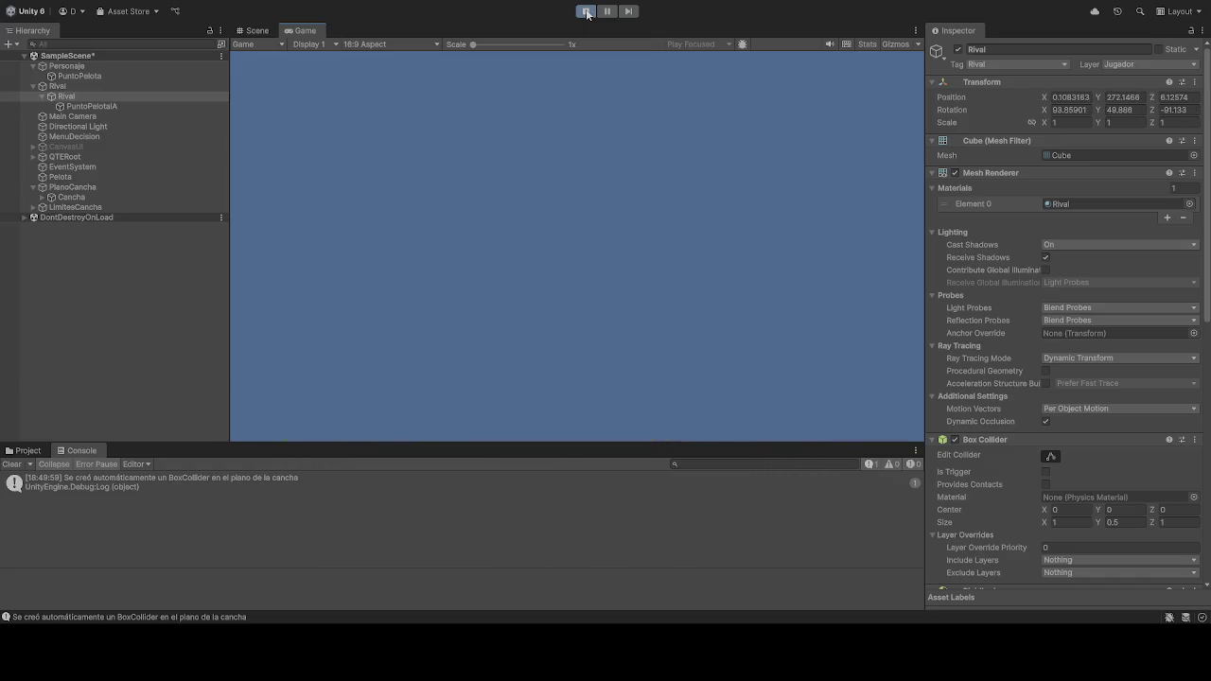
{"action": "left_click", "coordinate": [585, 11]}
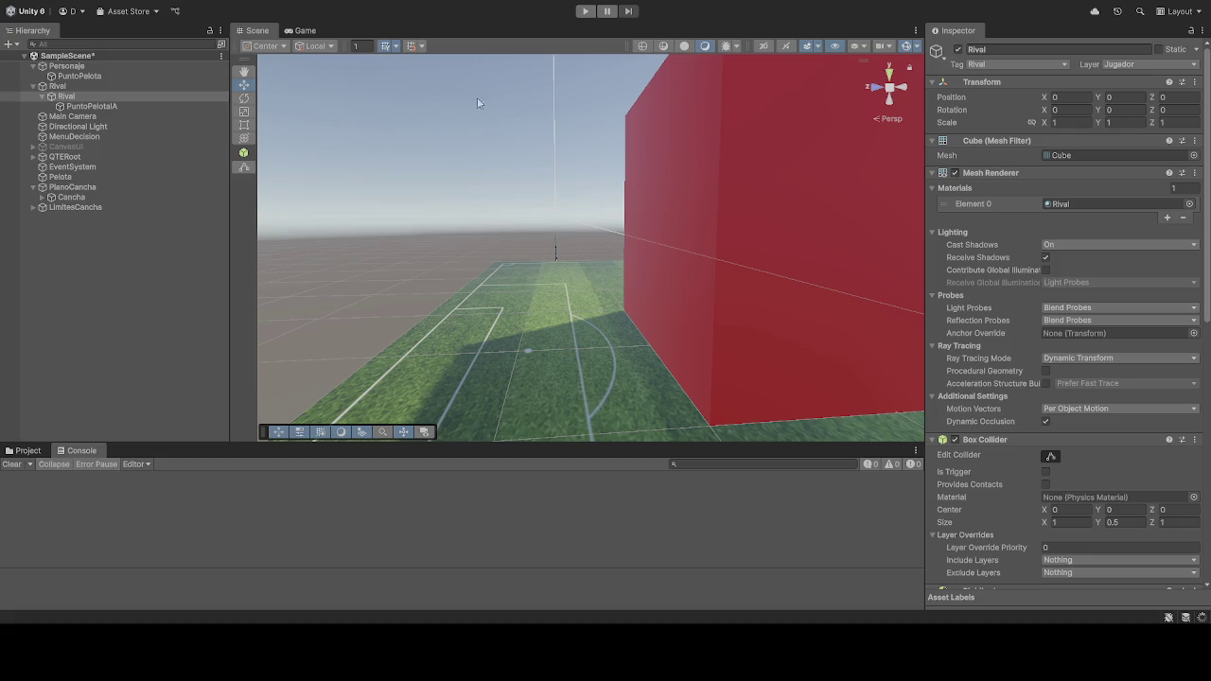
{"action": "left_click", "coordinate": [585, 10]}
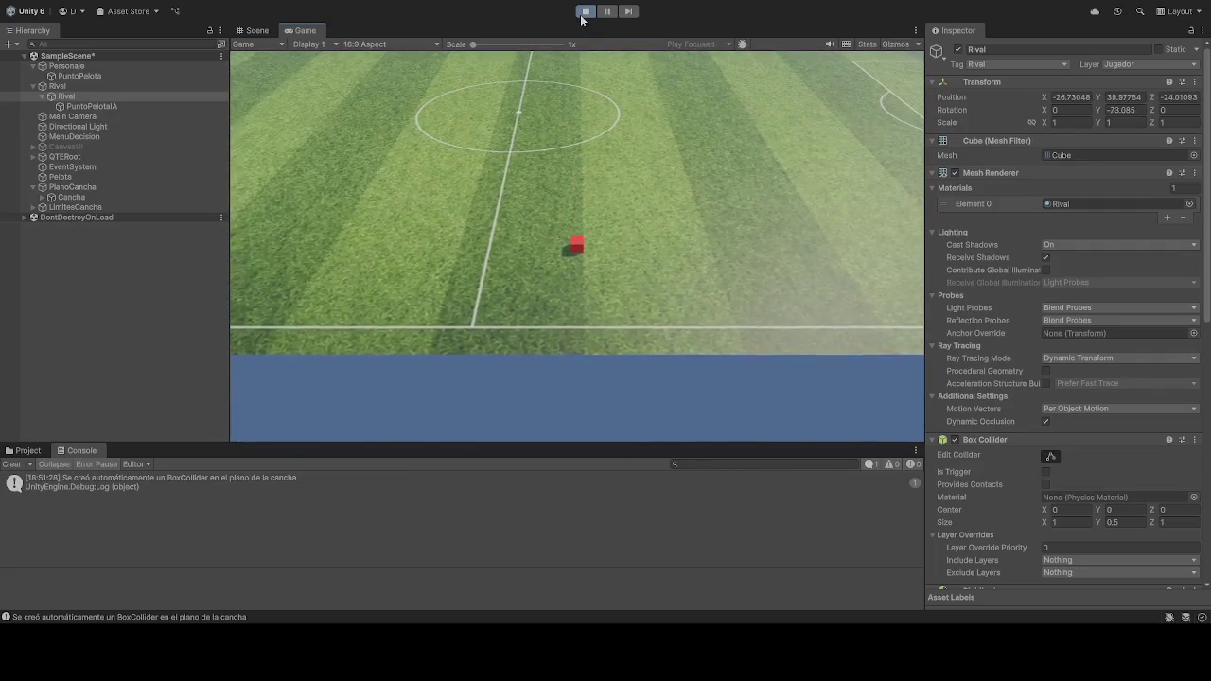
Step: Exit Play mode and scroll the Inspector down to the Rival's Rigidbody
{"action": "key", "text": "ctrl+p"}
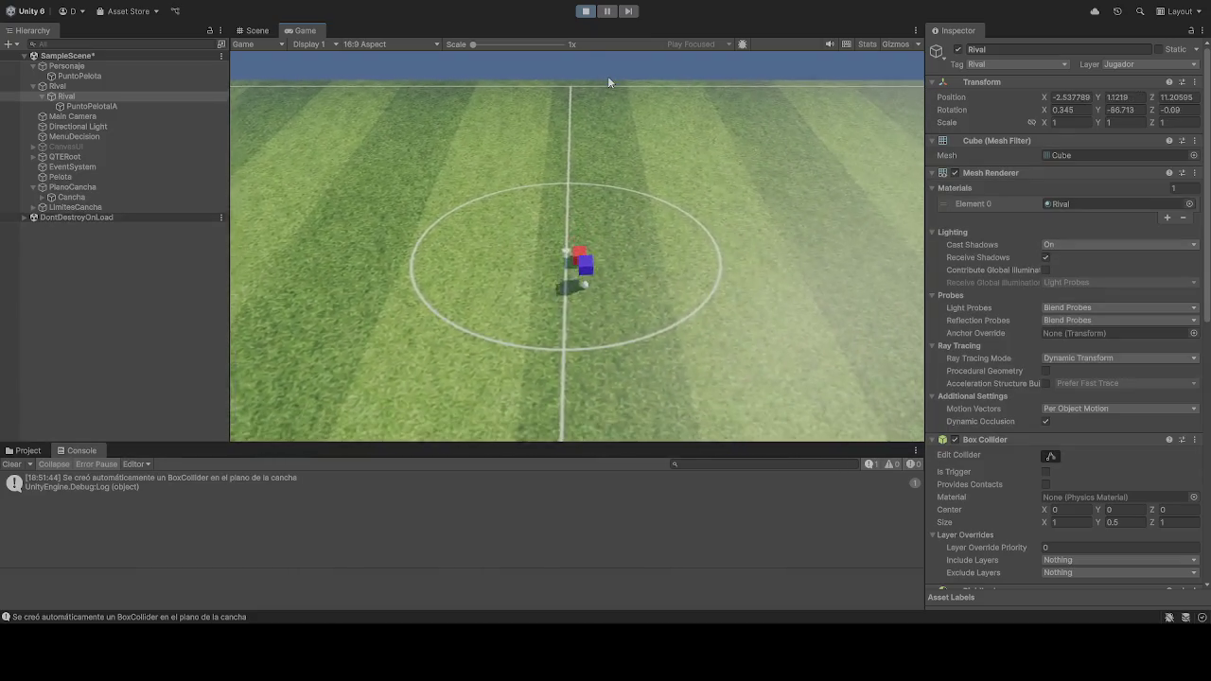
{"action": "left_click", "coordinate": [585, 10]}
{"action": "scroll", "coordinate": [1026, 419], "scroll_direction": "down", "scroll_amount": 5}
{"action": "scroll", "coordinate": [1026, 419], "scroll_direction": "down", "scroll_amount": 2}
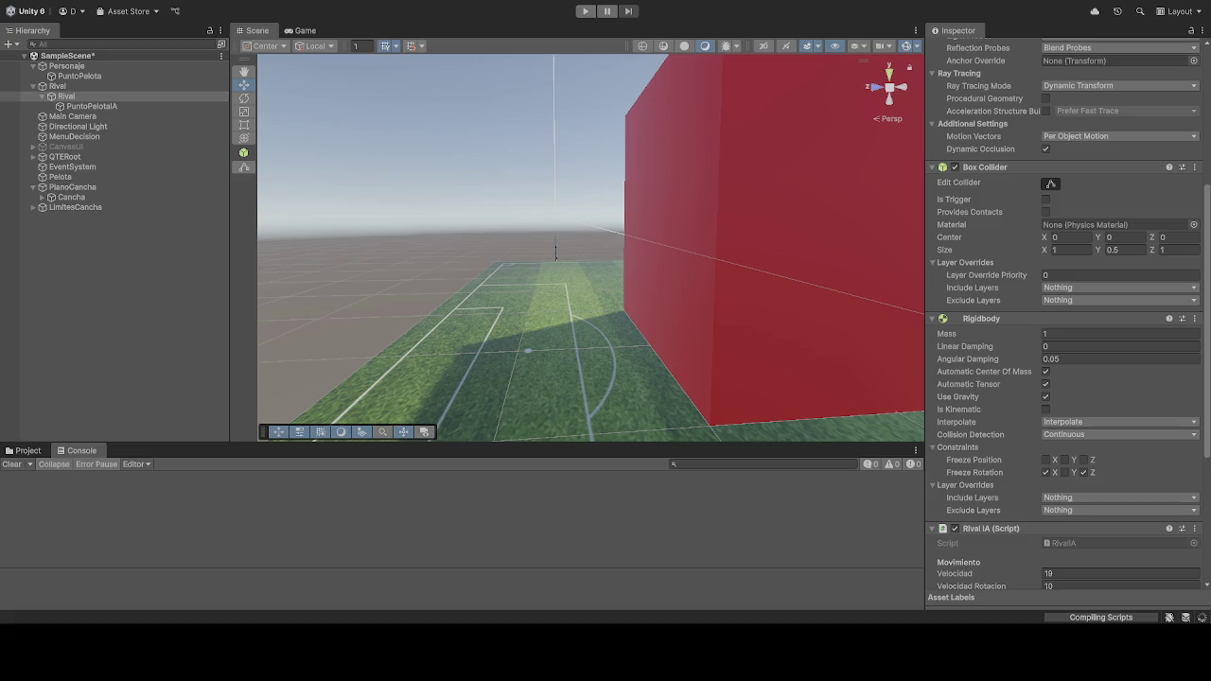
Step: Enable Pause on start and launch a Play-mode test of the pitch
{"action": "left_click", "coordinate": [605, 12]}
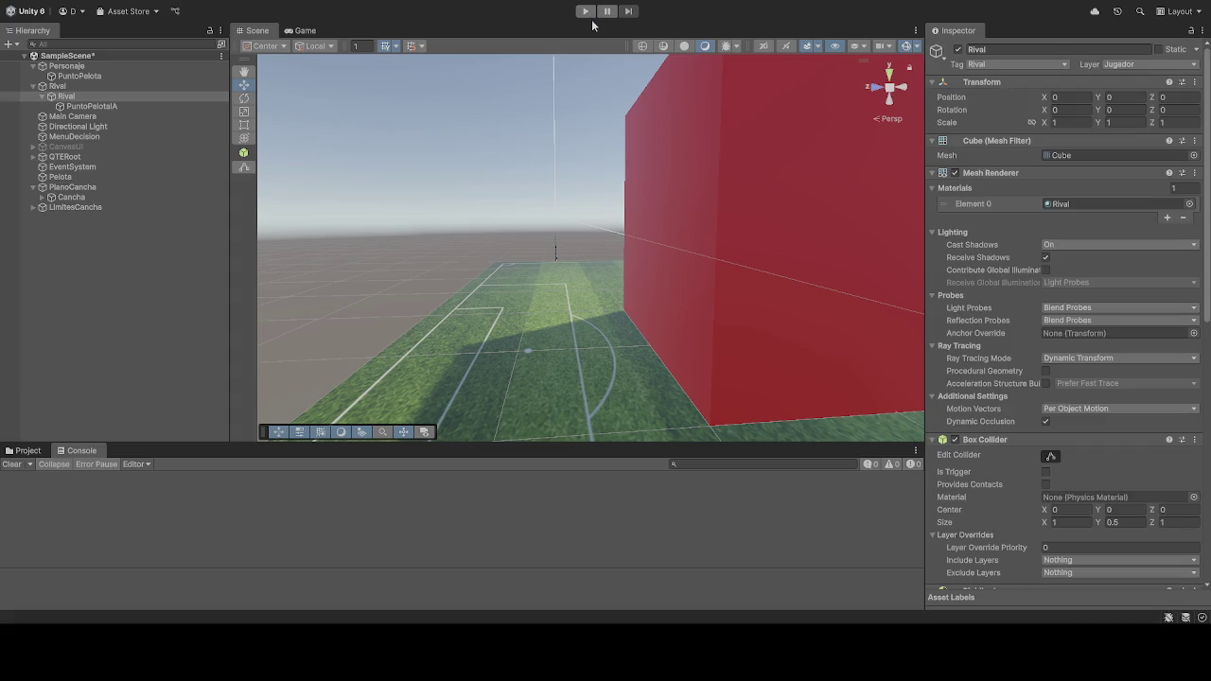
{"action": "left_click", "coordinate": [585, 11]}
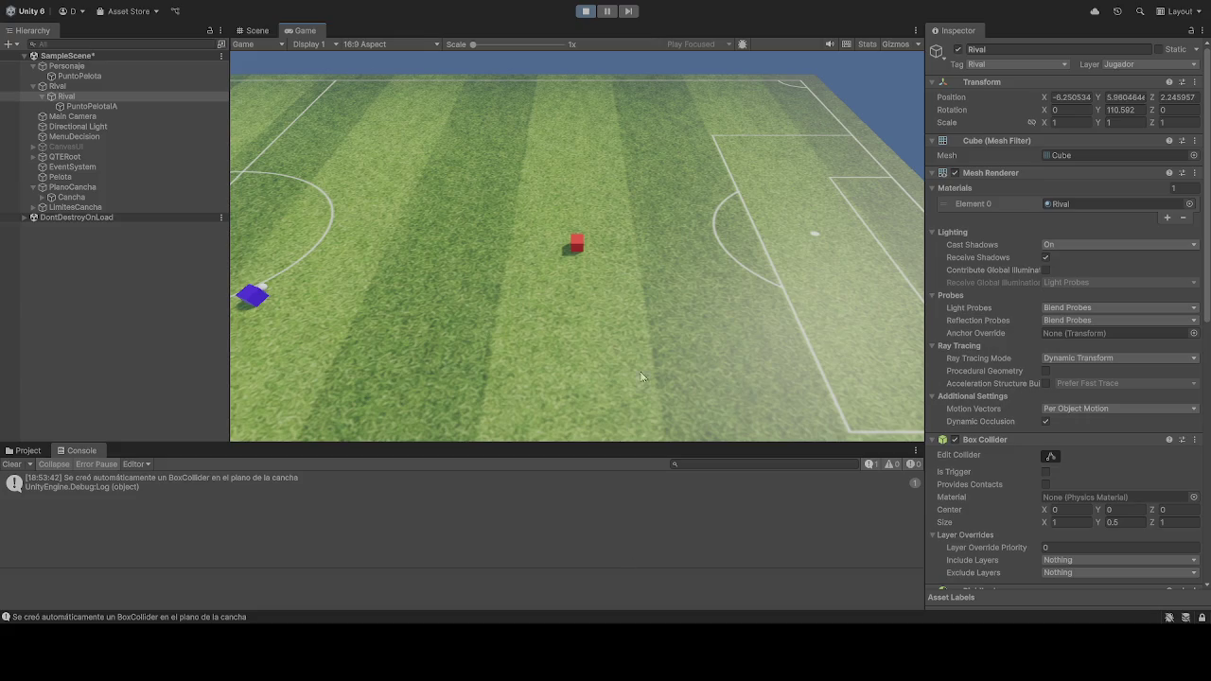
Step: Stop the play test so the scene returns to editing, with Rival reset to 0, 0, 0
{"action": "left_click", "coordinate": [586, 11]}
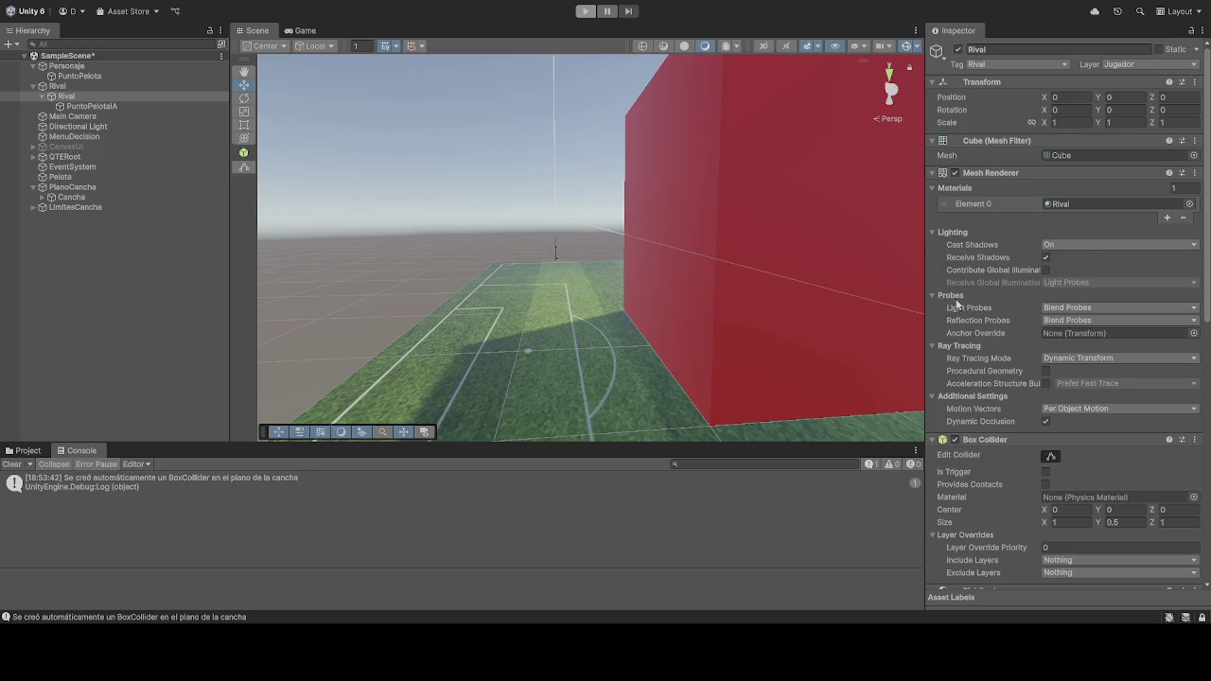
Step: Check Rival IA's Offset Pelota value and the player's PuntoPelota ball anchor point
{"action": "scroll", "coordinate": [964, 308], "scroll_direction": "down", "scroll_amount": 10}
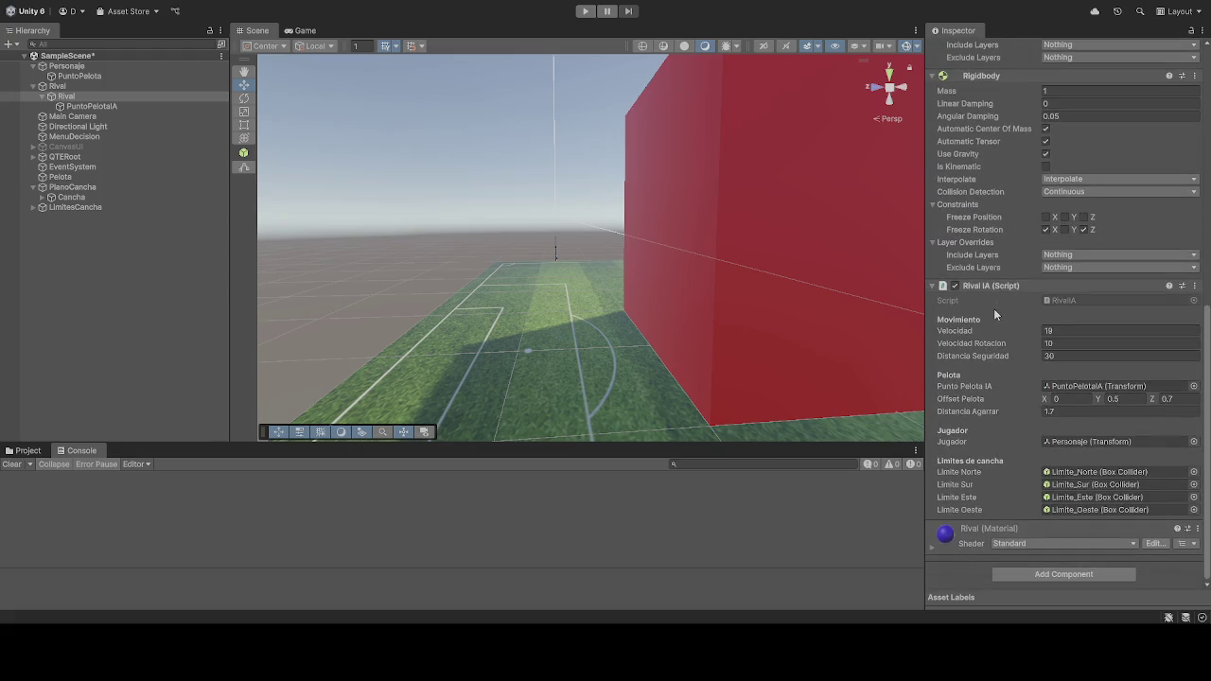
{"action": "scroll", "coordinate": [989, 318], "scroll_direction": "up", "scroll_amount": 10}
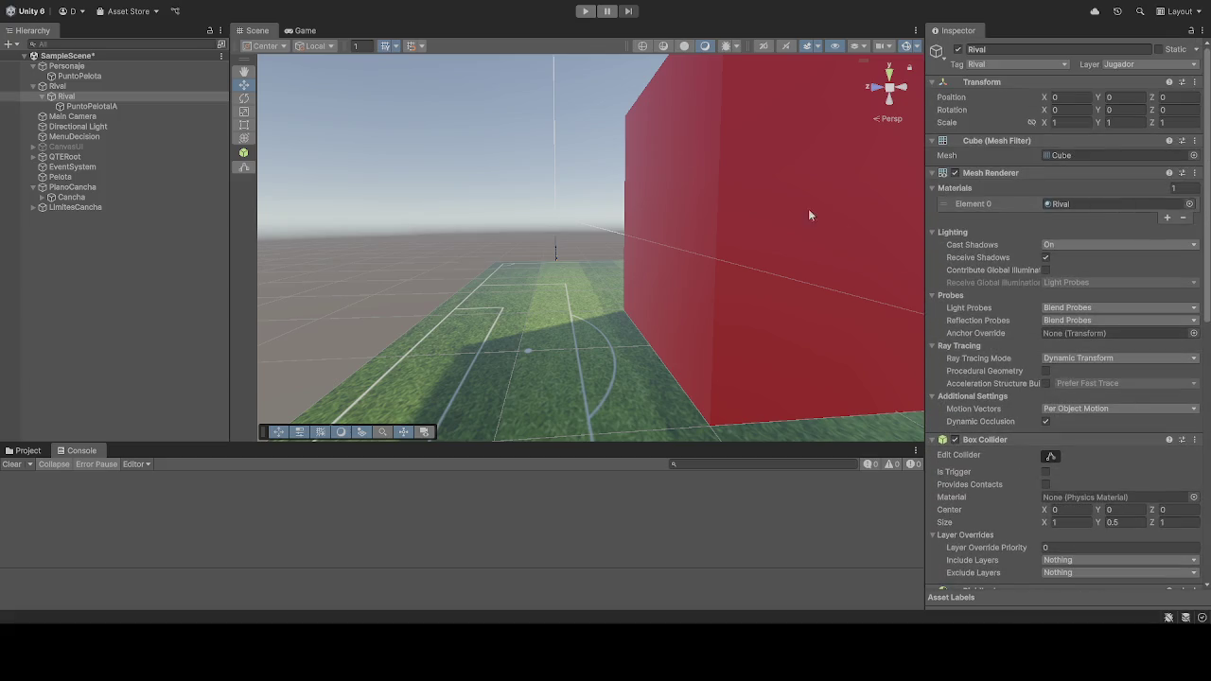
{"action": "left_click", "coordinate": [78, 76]}
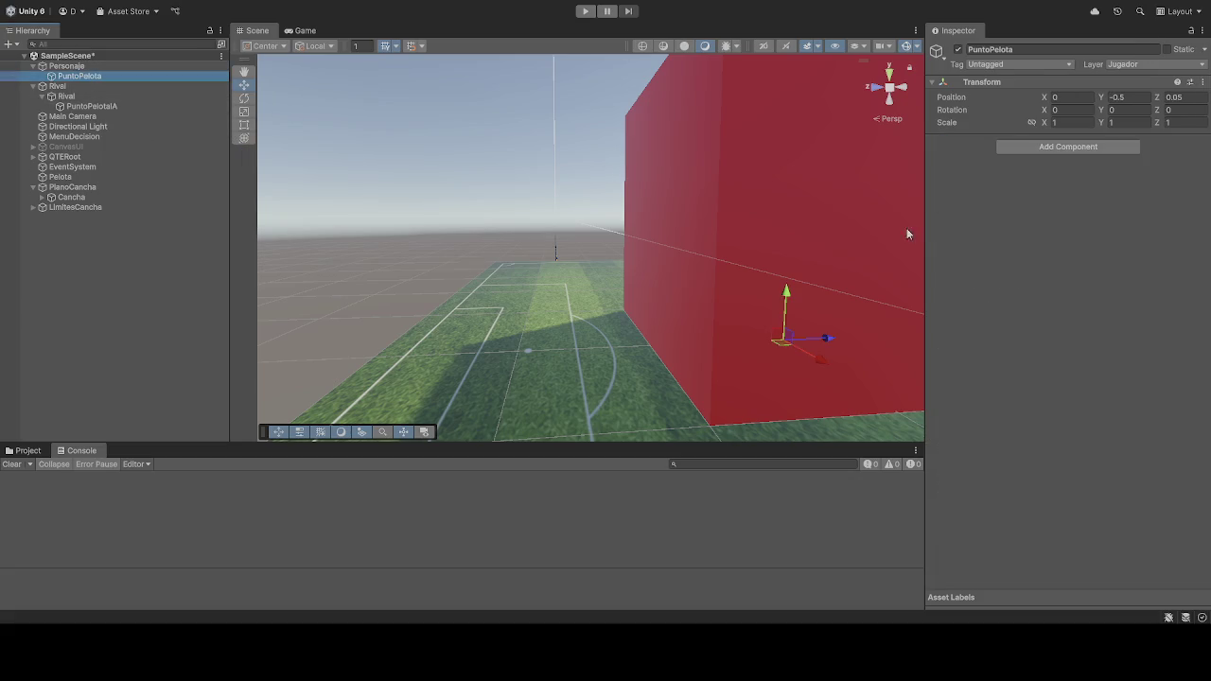
Step: Review the Personaje cube's ball offset settings, then start a new play test
{"action": "left_click", "coordinate": [100, 68]}
{"action": "scroll", "coordinate": [1031, 255], "scroll_direction": "down", "scroll_amount": 10}
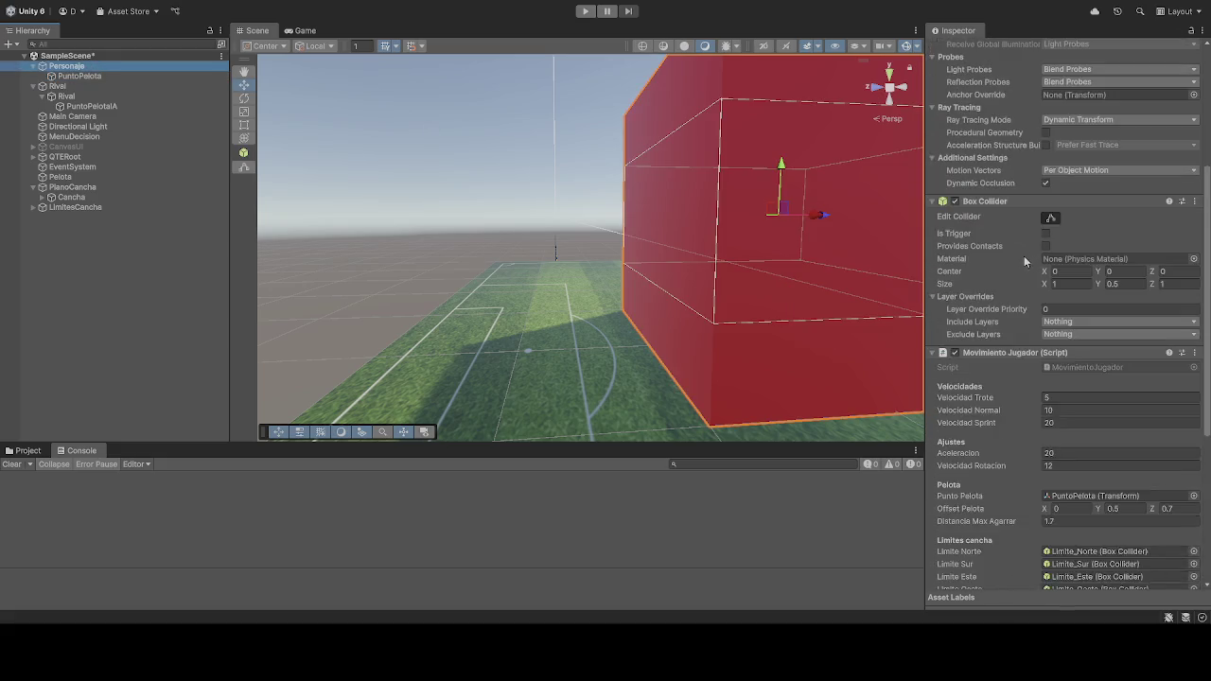
{"action": "scroll", "coordinate": [1026, 265], "scroll_direction": "down", "scroll_amount": 3}
{"action": "scroll", "coordinate": [1028, 264], "scroll_direction": "up", "scroll_amount": 12}
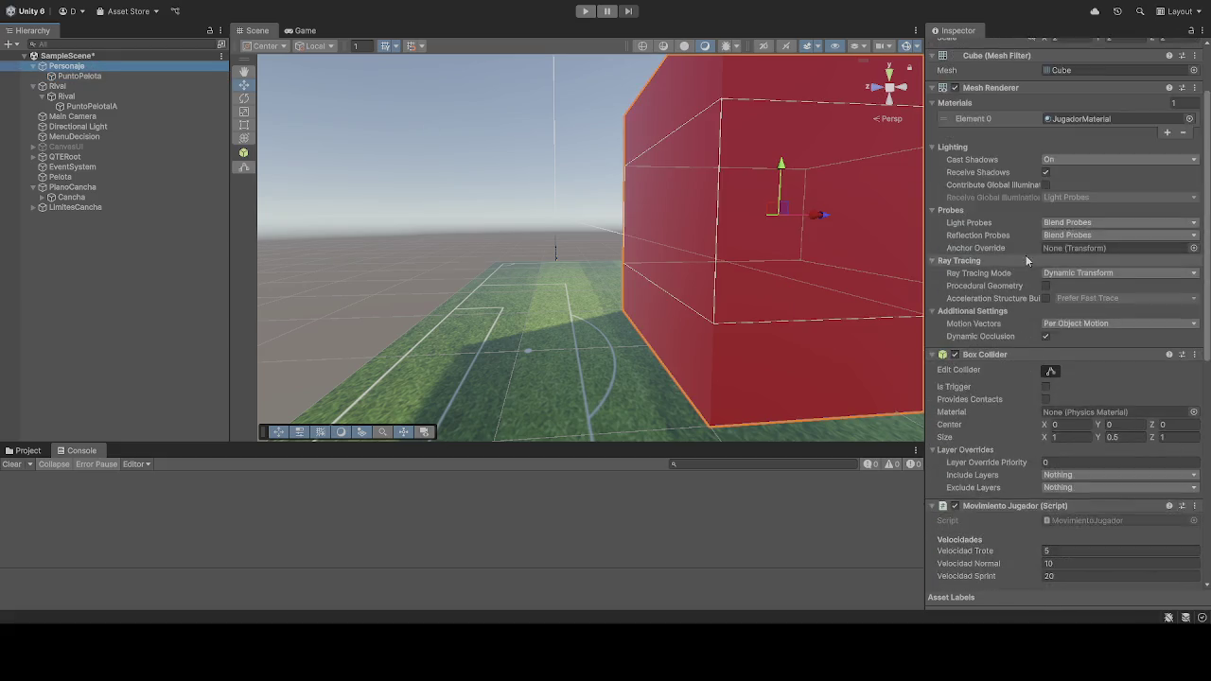
{"action": "left_click", "coordinate": [584, 11]}
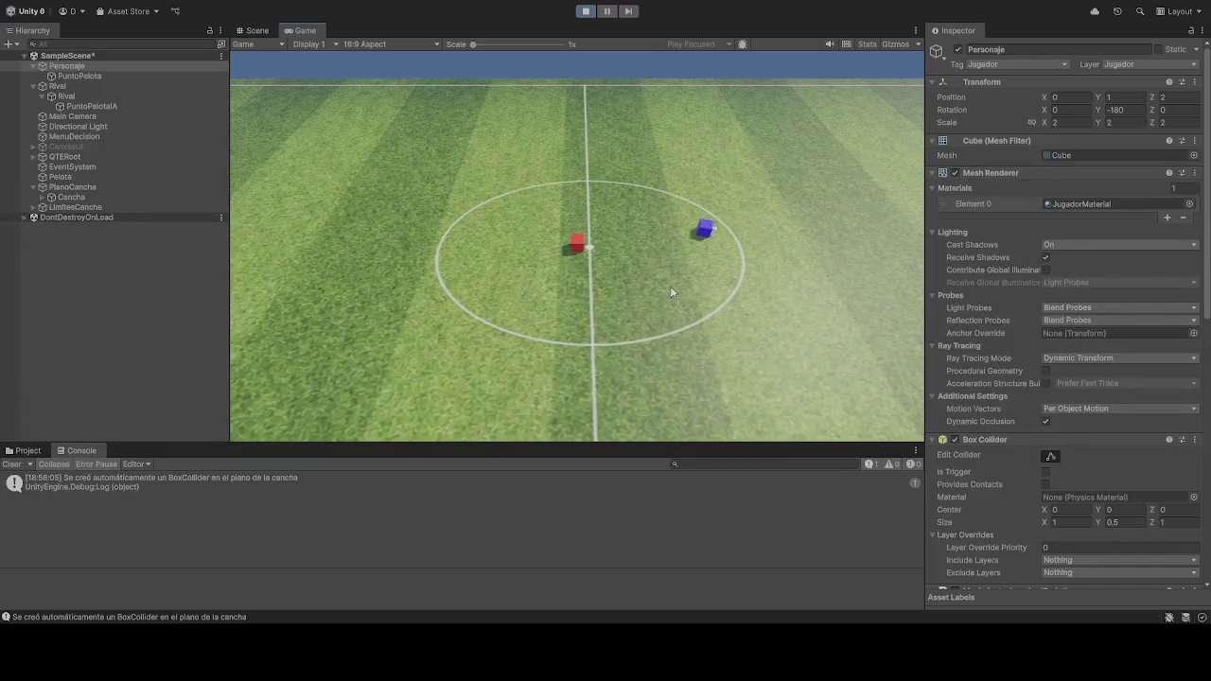
Step: Steer the blue player cube around the pitch with W, then stop and restart Play mode
{"action": "key", "text": "w"}
{"action": "key", "text": "w"}
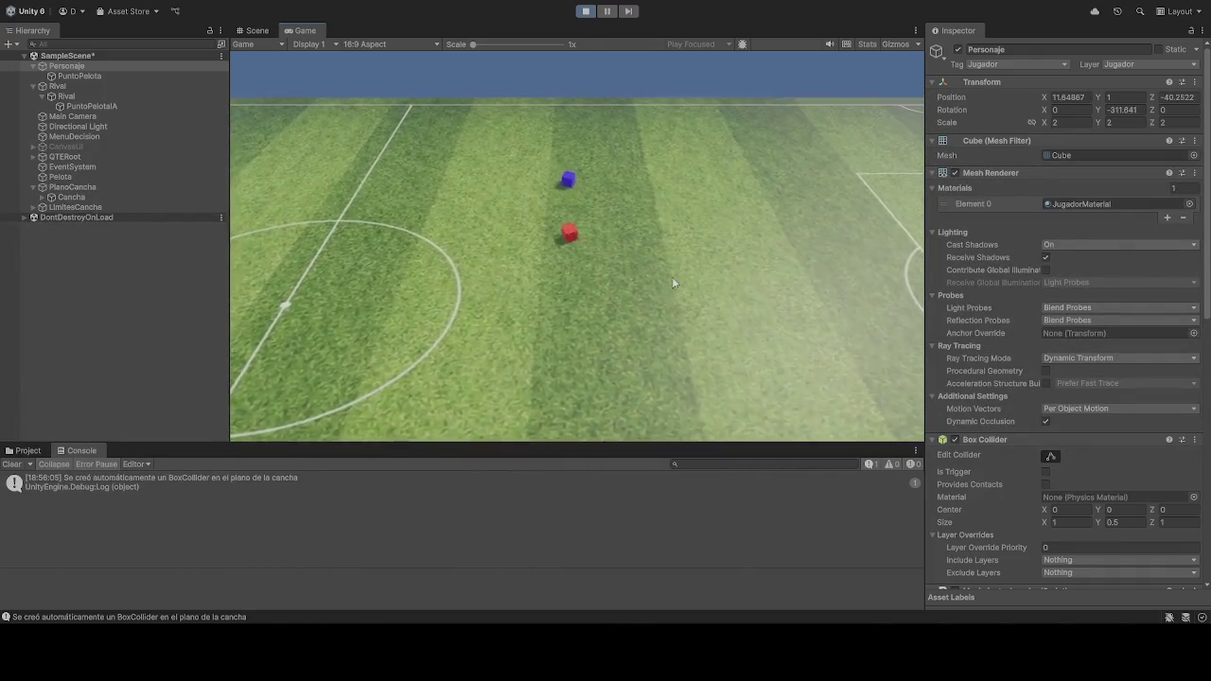
{"action": "key", "text": "w"}
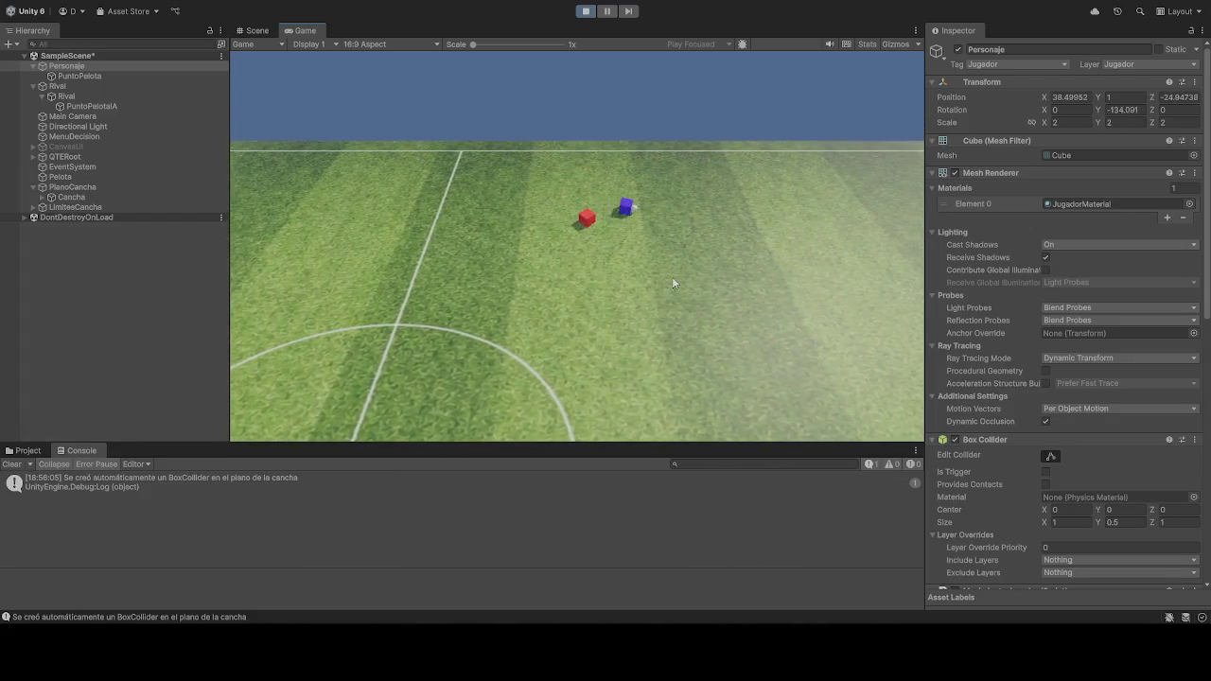
{"action": "key", "text": "w"}
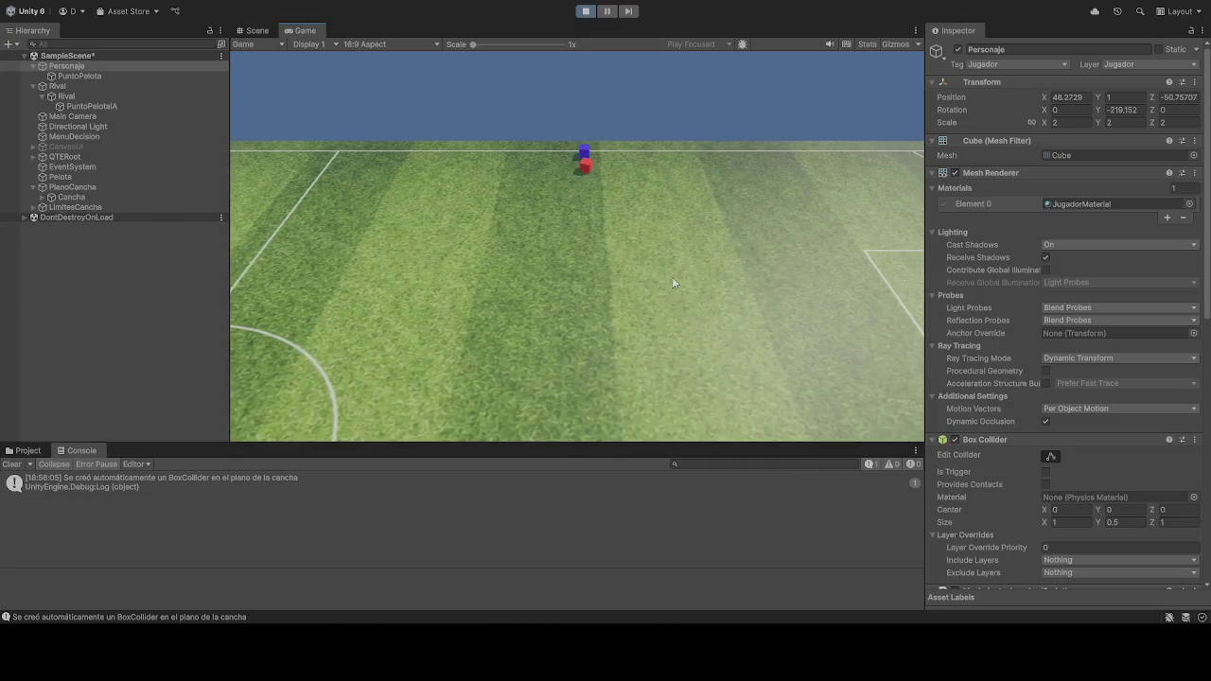
{"action": "key", "text": "w"}
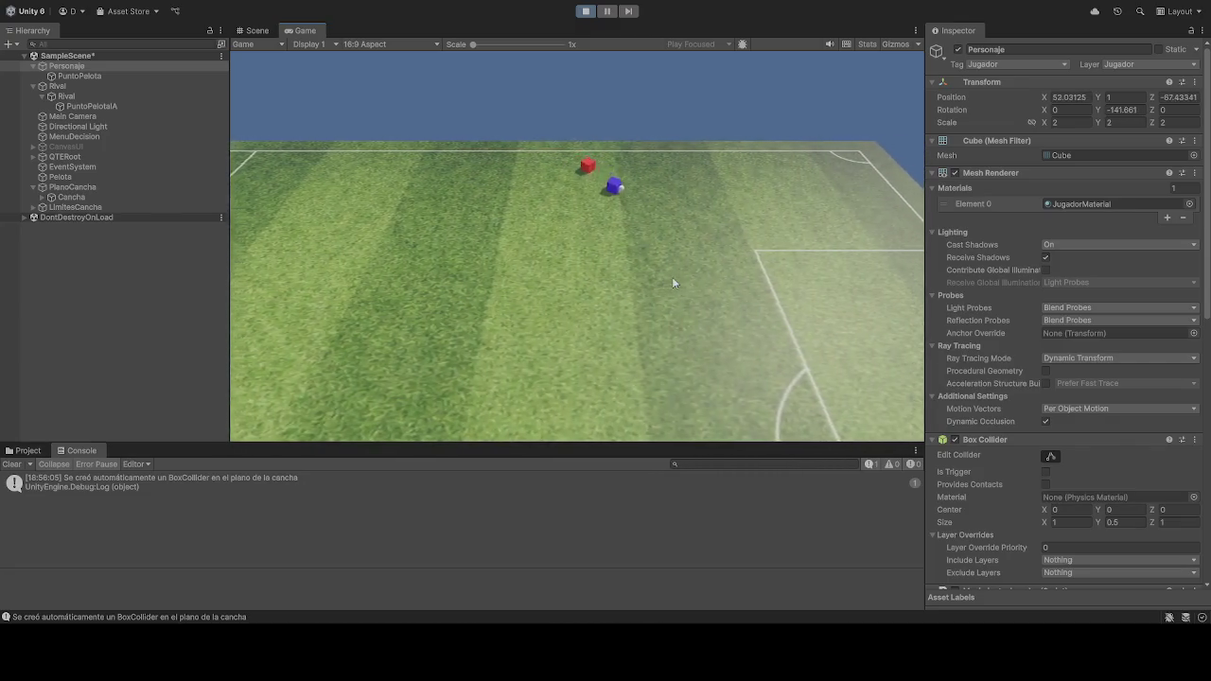
{"action": "key", "text": "w"}
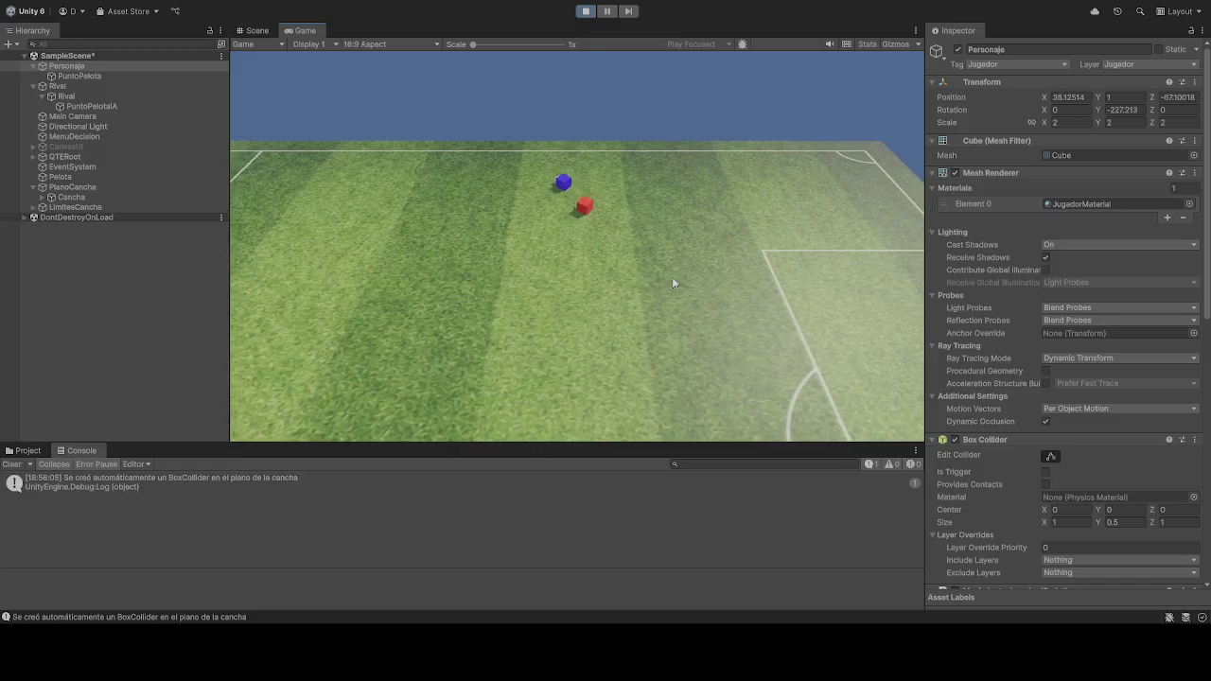
{"action": "key", "text": "w"}
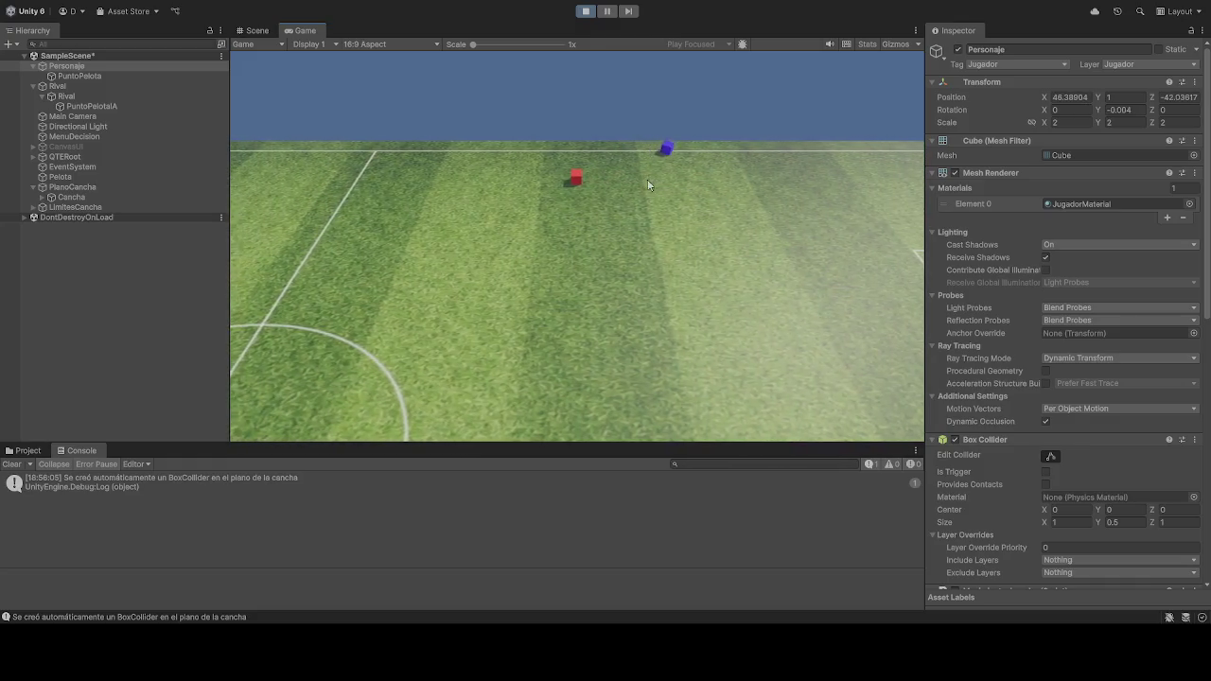
{"action": "key", "text": "ctrl+p"}
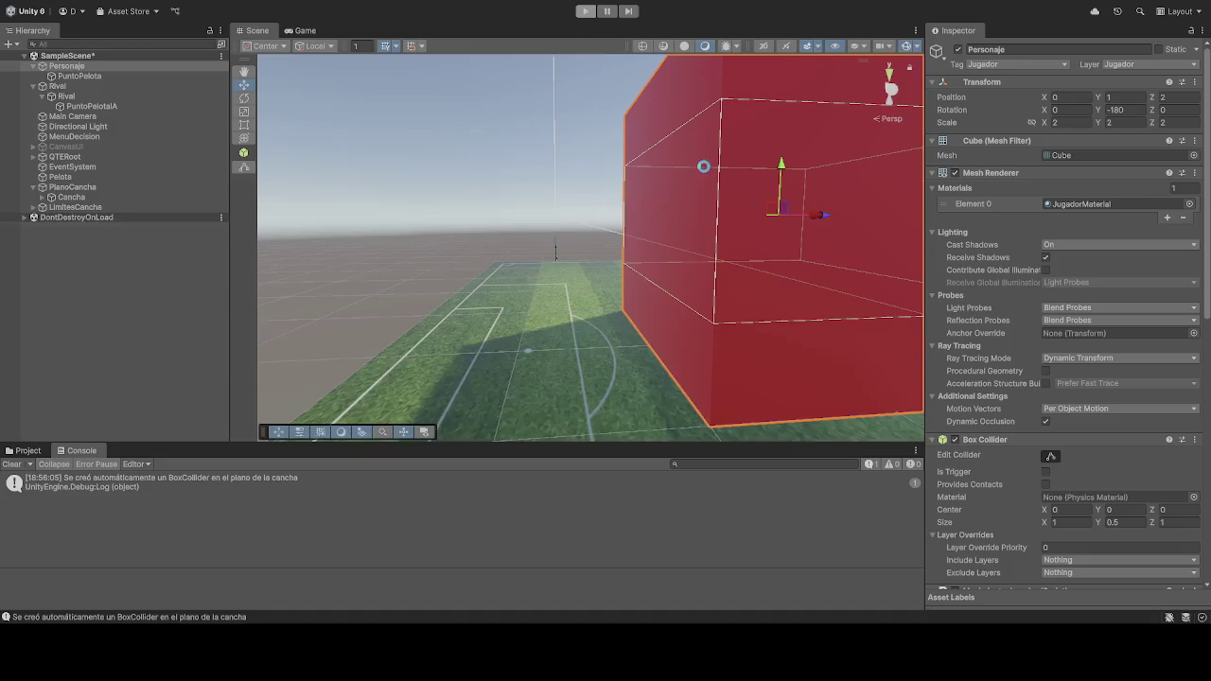
{"action": "left_click", "coordinate": [584, 11]}
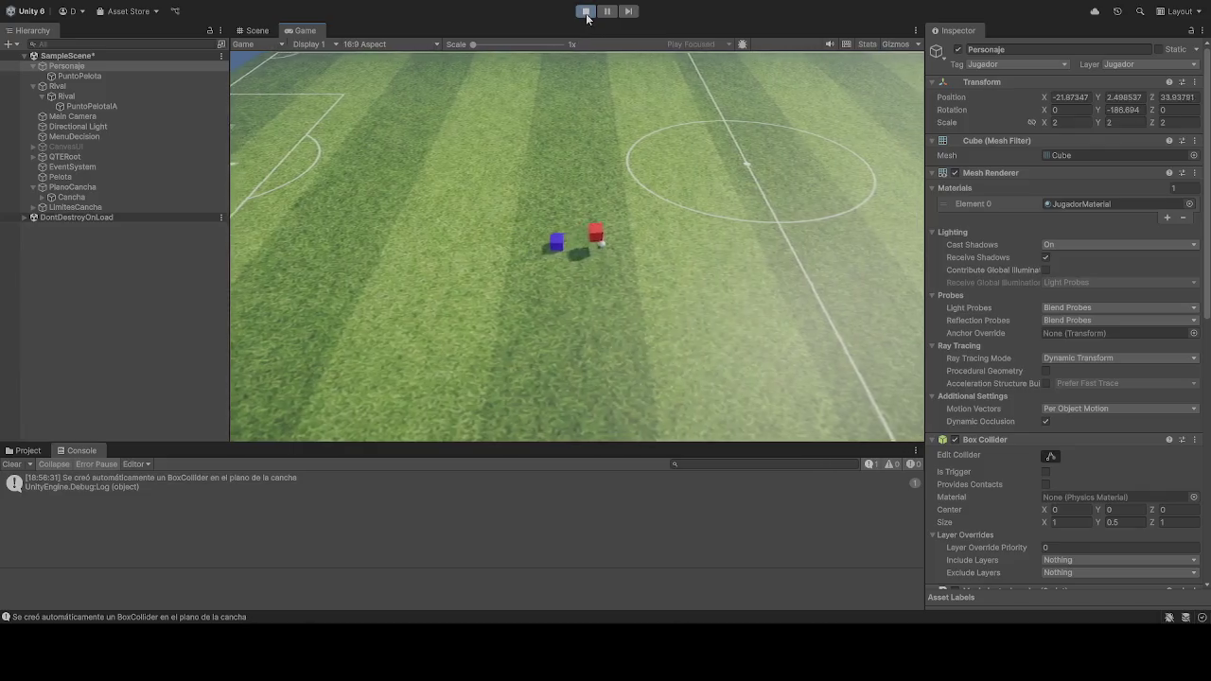
Step: End the final play test, returning Personaje to position 0, 1, 2
{"action": "left_click", "coordinate": [586, 13]}
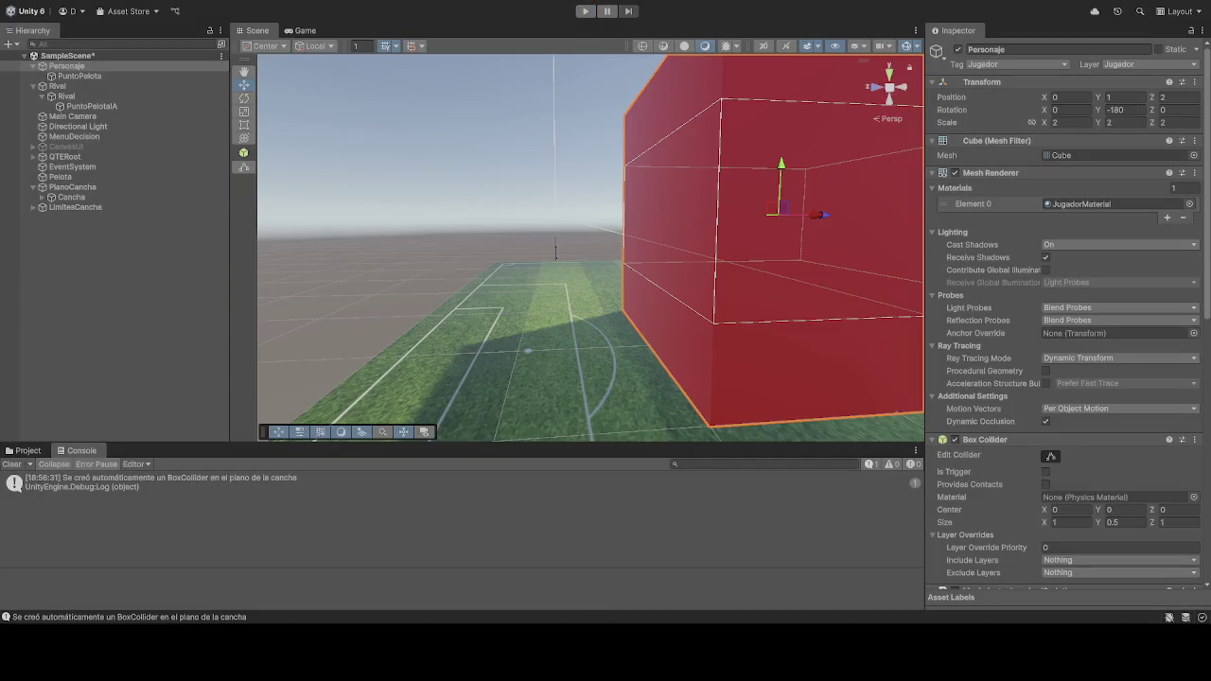